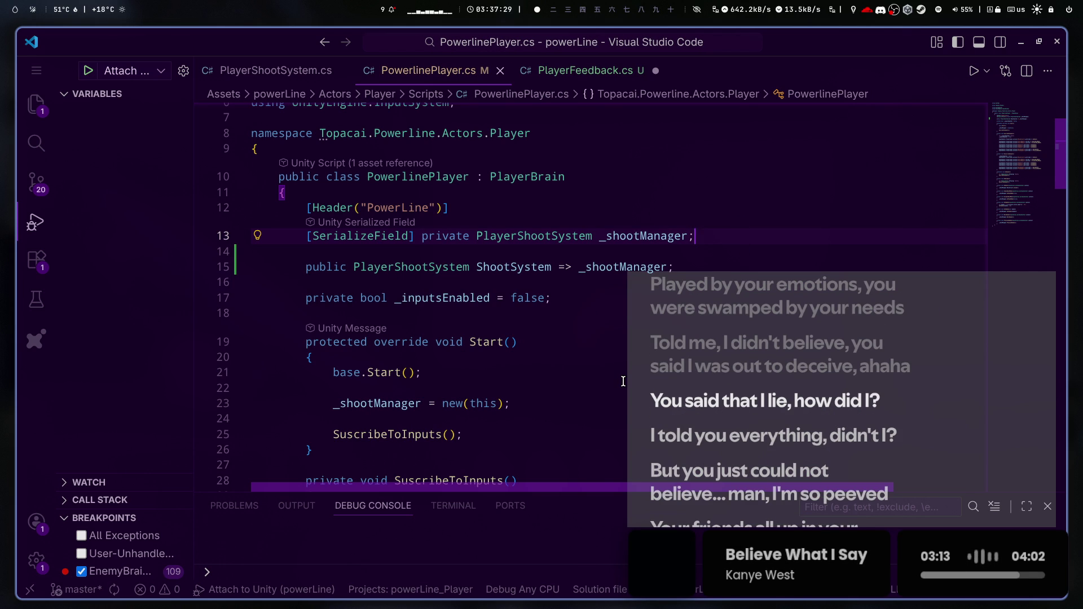
- In PlayerFeedback.cs, start a new '[SerializeField] protected' field above the existing fields
left_click(608, 75)
left_click(451, 73)
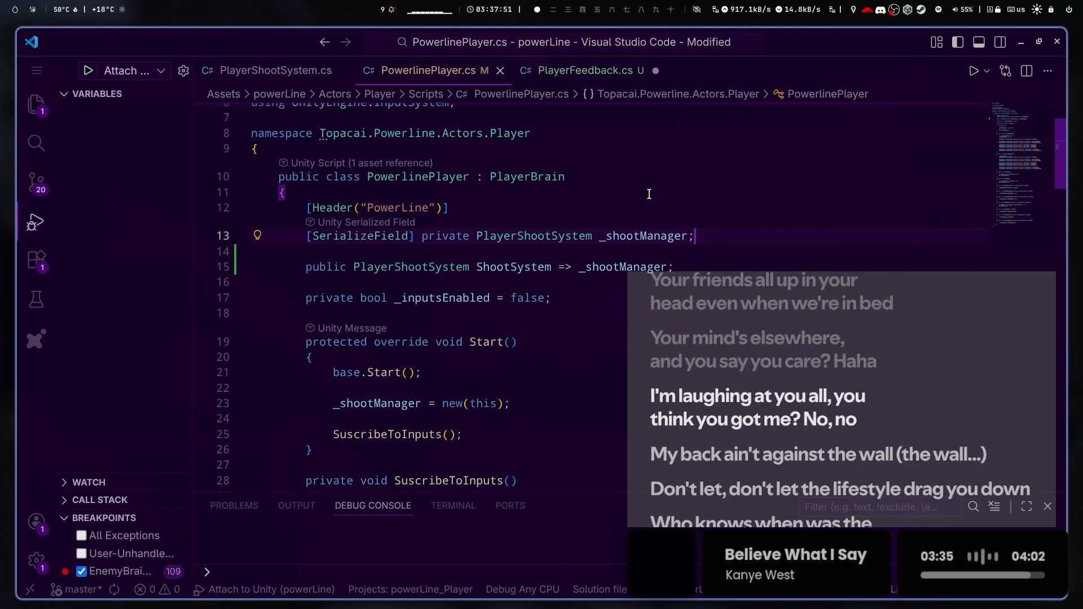
left_click(588, 81)
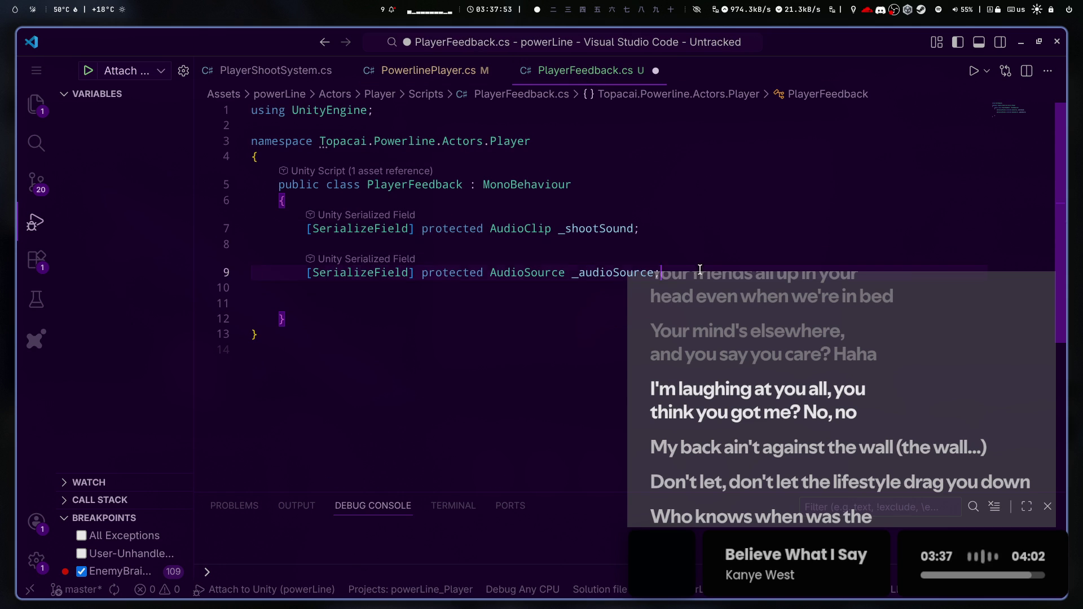
left_click(669, 213)
key("Return")
key("Return")
key("Up")
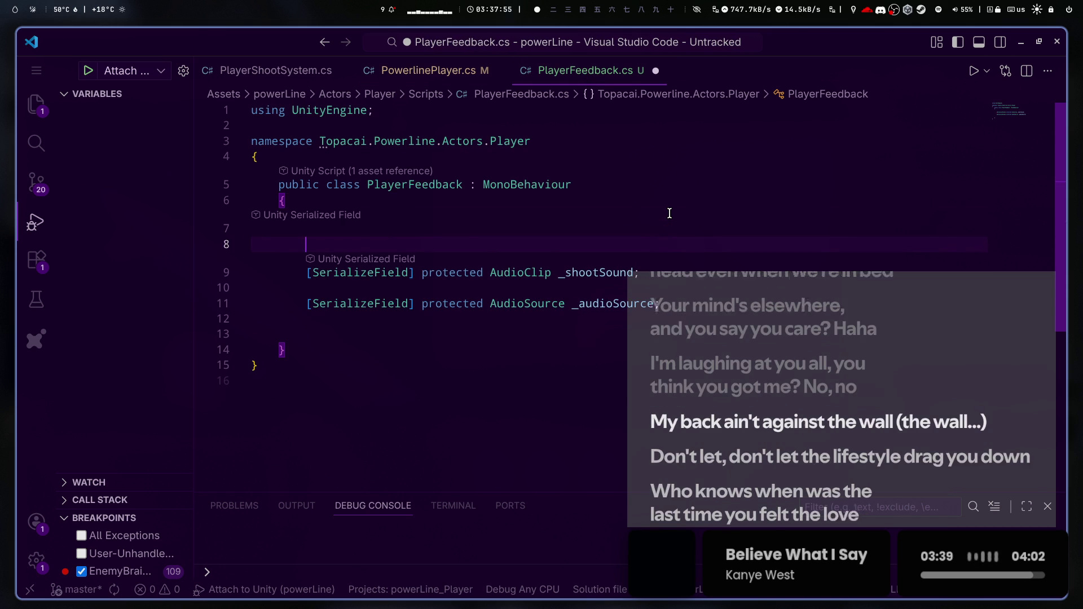
type("[S")
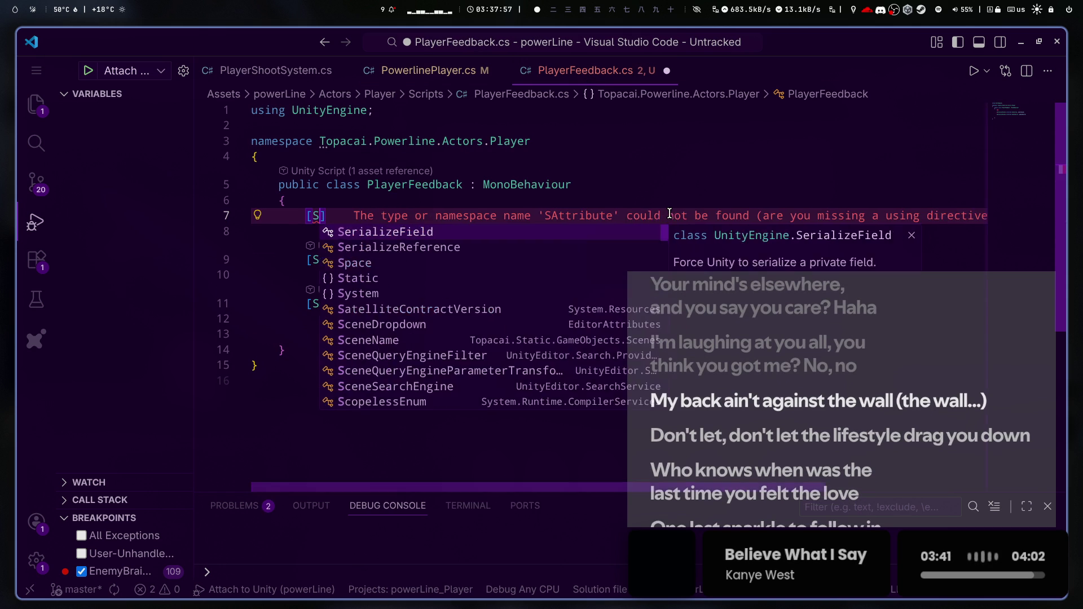
key("Tab")
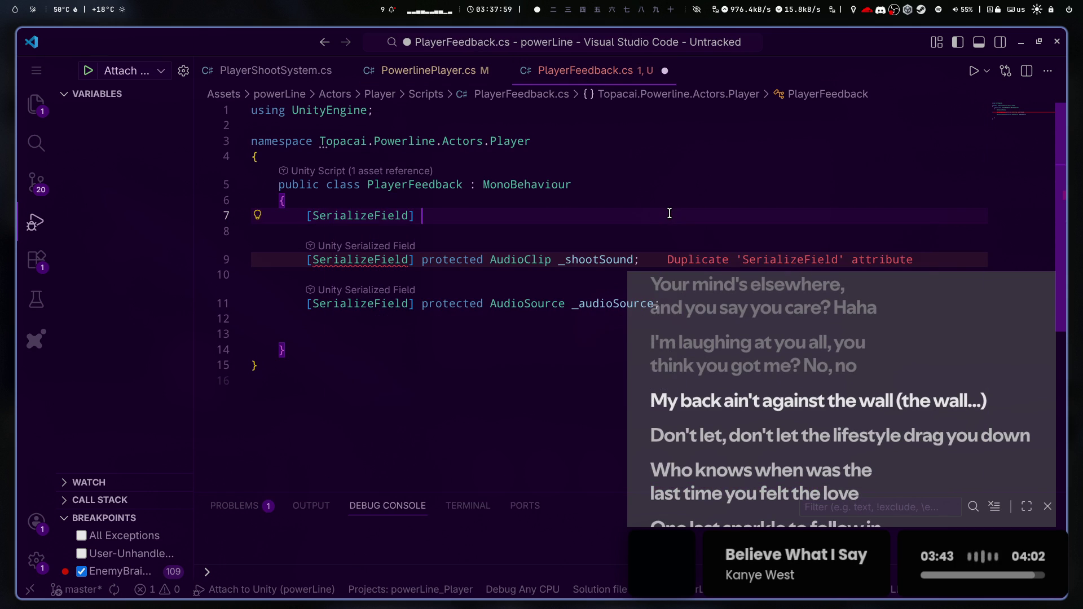
type("] po")
key("BackSpace")
type("rote")
- Give the field a PowerLine type and the name '_playerBrain;'
key("Tab")
type("Player")
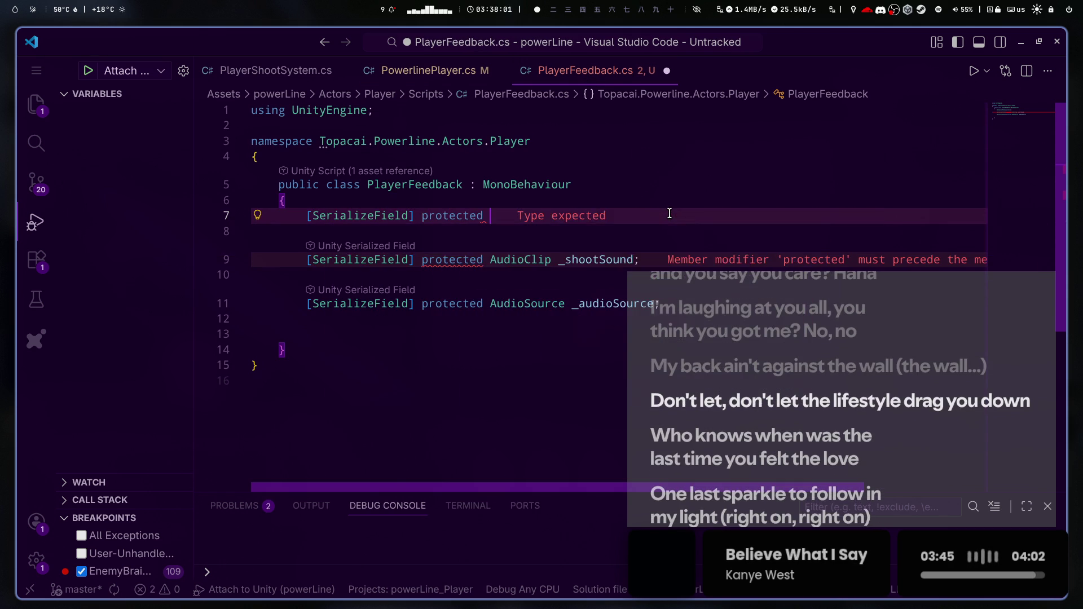
type("Powe")
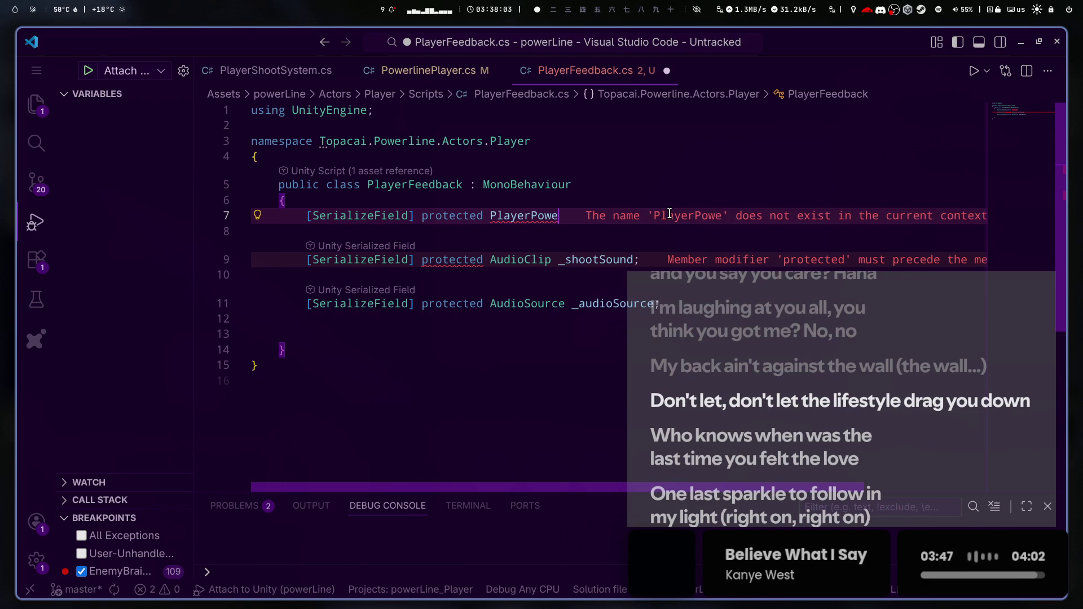
key("ctrl+BackSpace")
type("PowerL")
key("Tab")
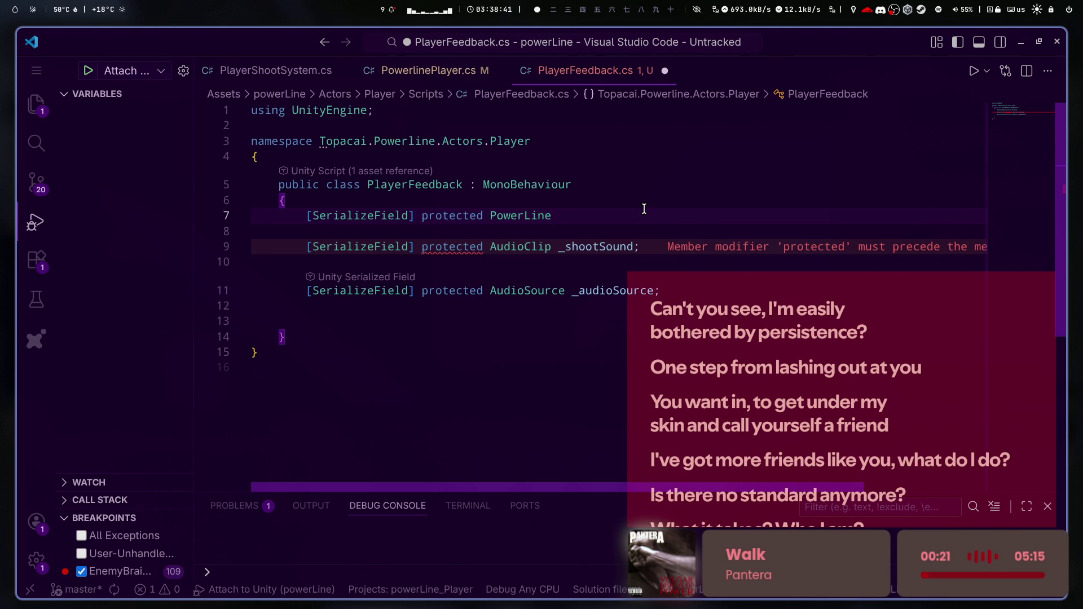
type("_playerBrain;")
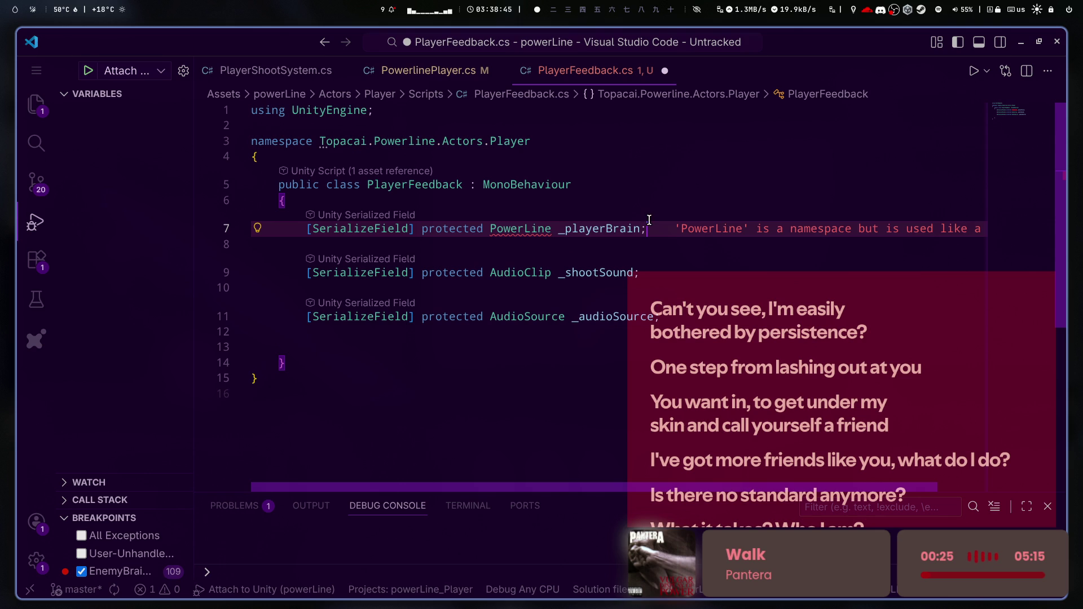
- Replace the type with the PowerlinePlayer class name copied from PowerlinePlayer.cs, and save
left_click(440, 70)
double_click(462, 179)
key("ctrl+c")
left_click(585, 69)
double_click(514, 229)
key("ctrl+v")
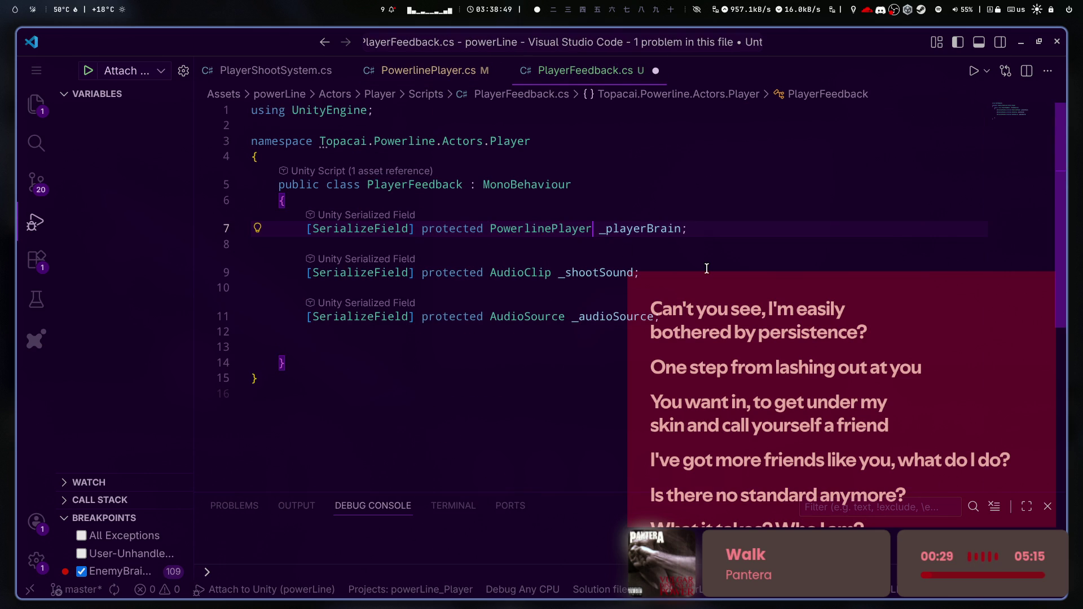
key("ctrl+s")
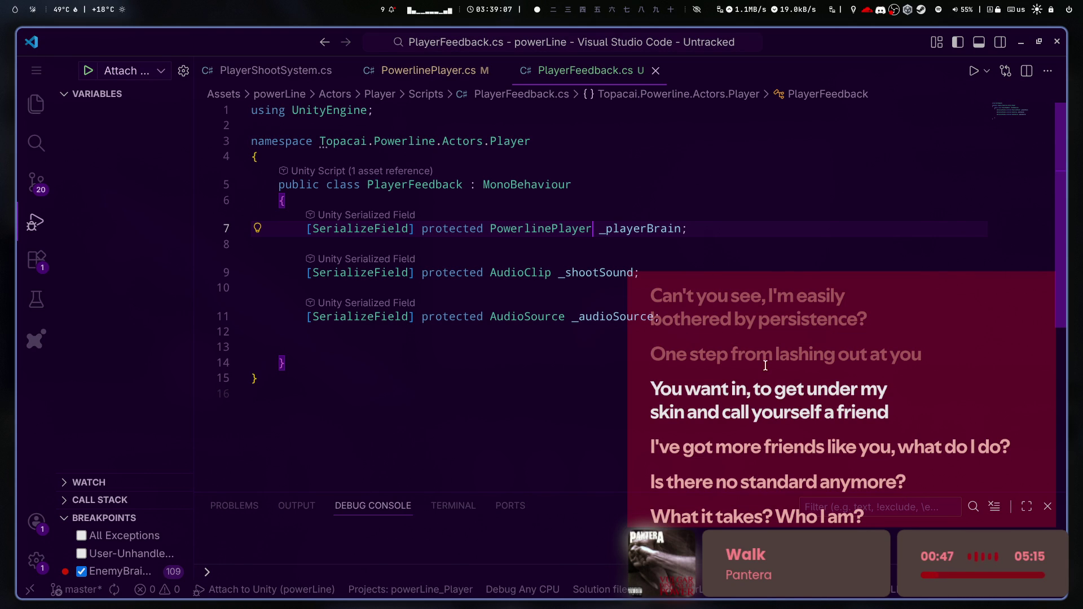
left_click(496, 307)
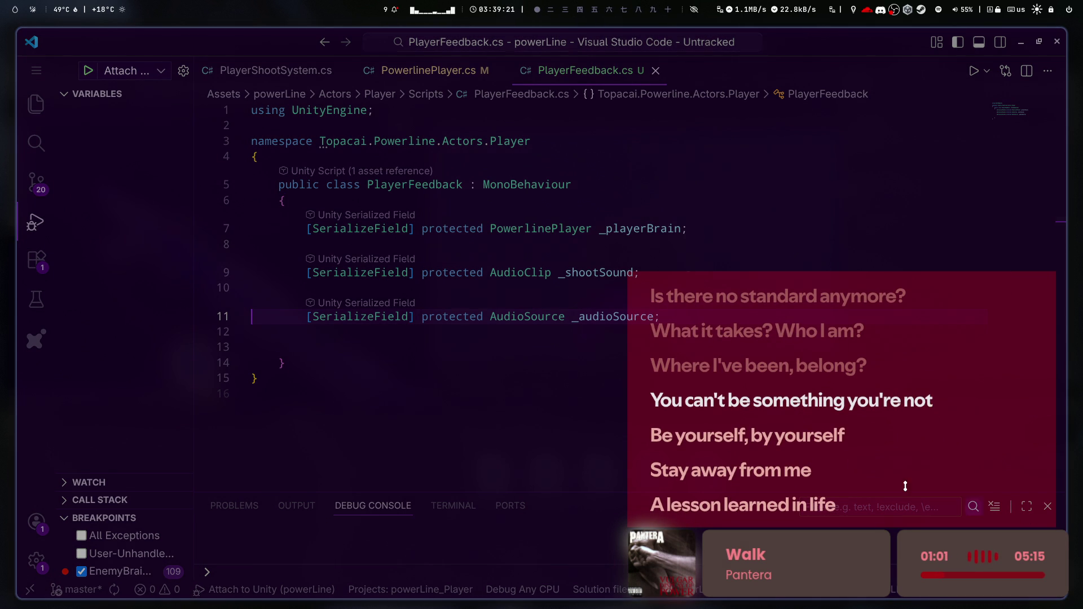
key("Down")
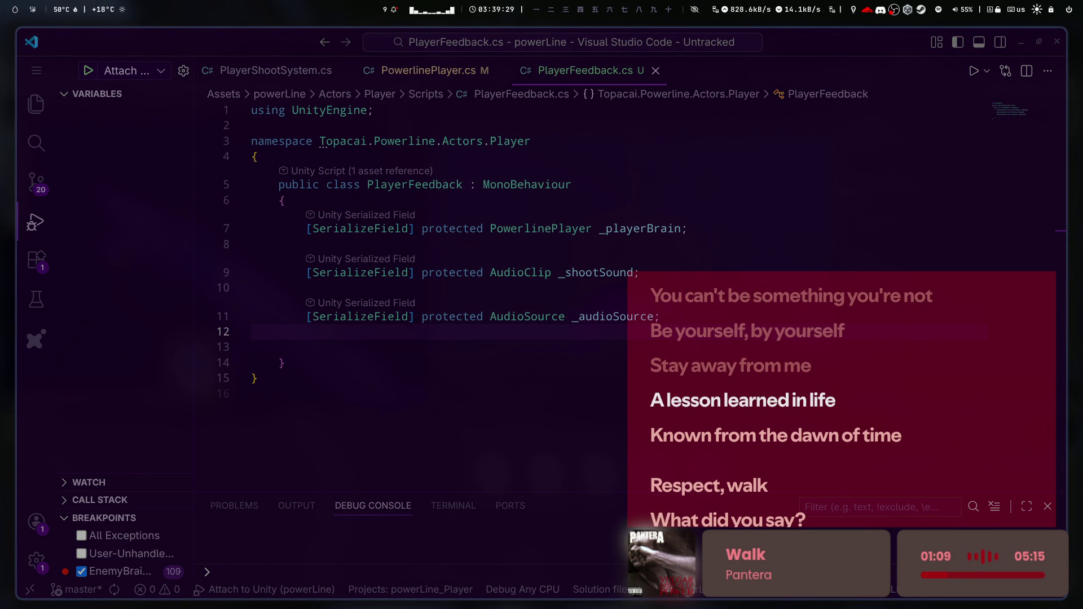
key("ctrl+Tab")
left_click(599, 324)
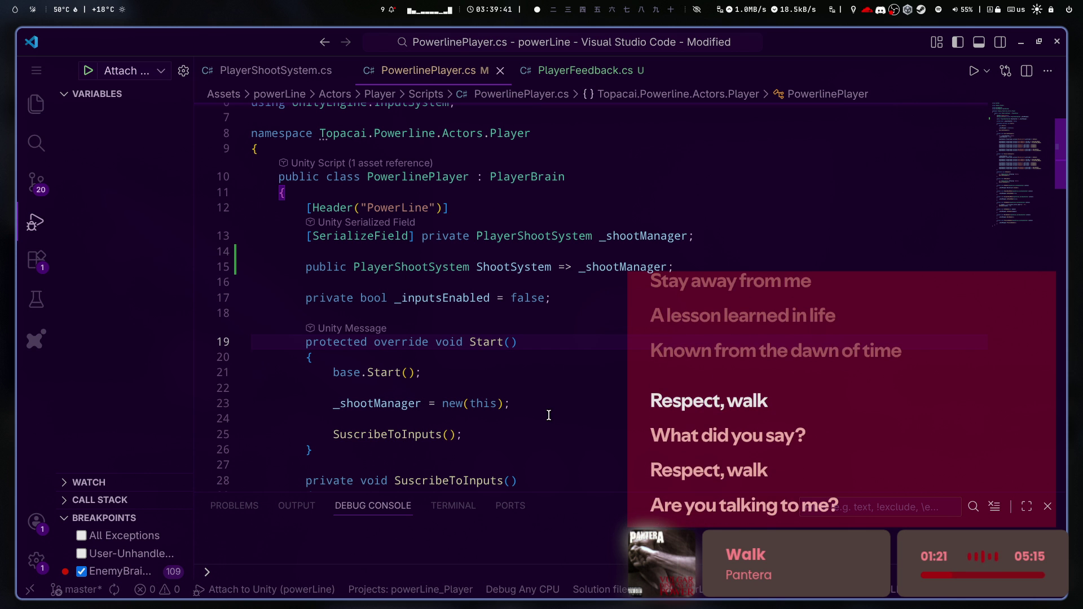
scroll(550, 411, "down", 3)
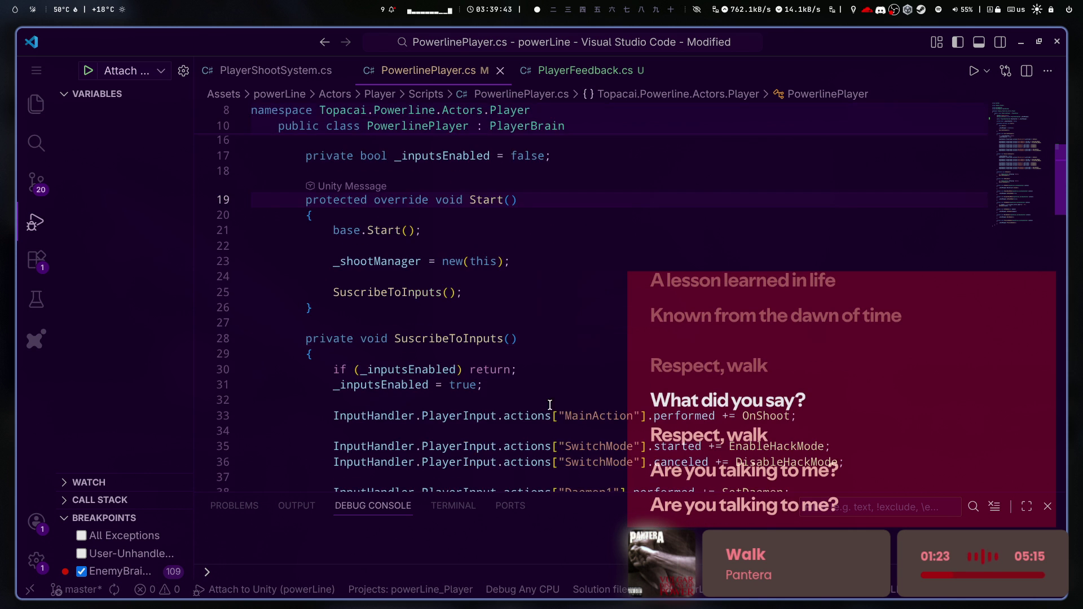
scroll(561, 263, "up", 5)
key("ctrl+Page_Down")
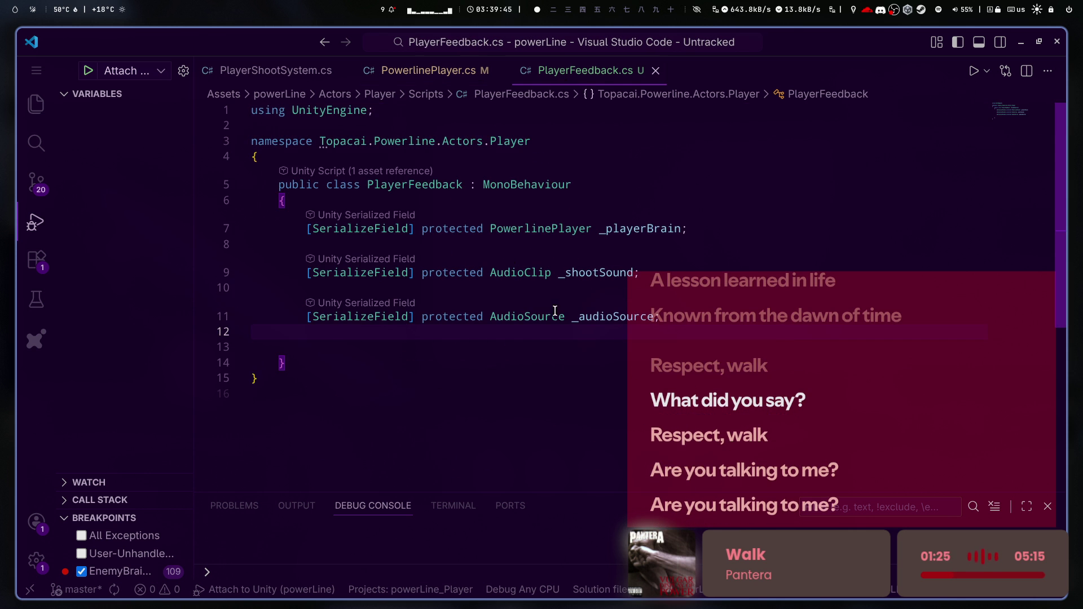
left_click(594, 350)
- Insert a Start() method into PlayerFeedback
key("Tab")
key("Tab")
type("Start")
key("Return")
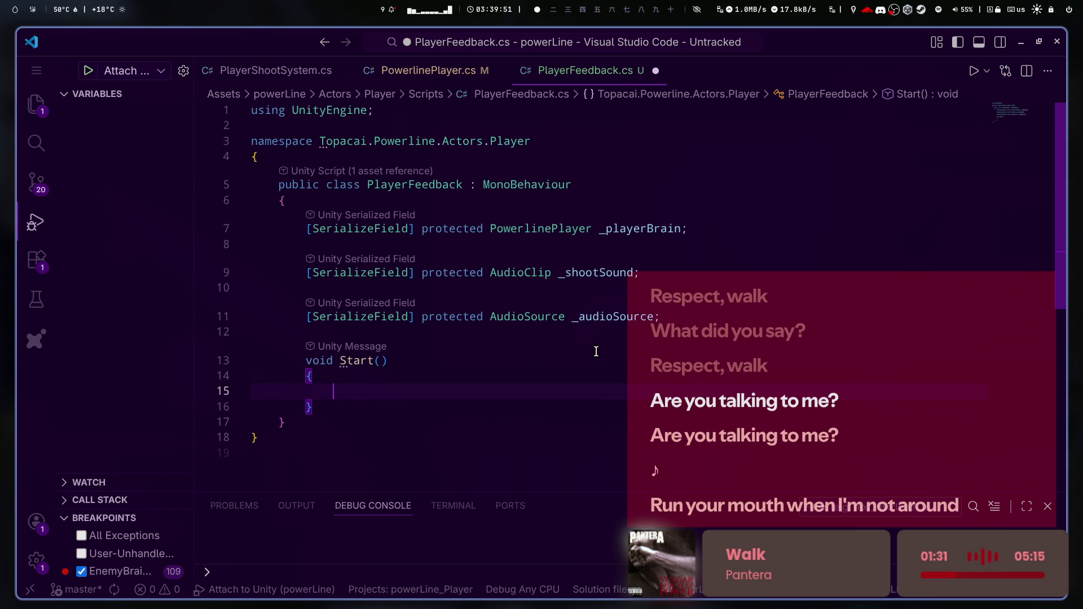
- Add a 'private PlayerShootSystem _shootSystem;' field below _audioSource
left_click(697, 311)
key("Return")
key("Return")
type("pric")
key("Tab")
key("ctrl+BackSpace")
type("private Player")
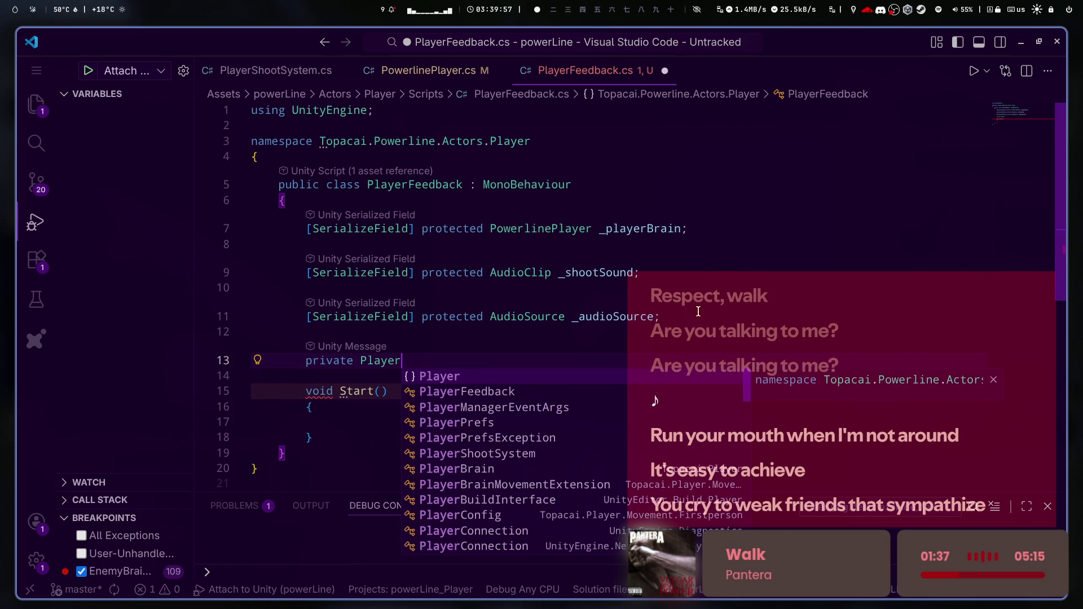
type("Shoot")
key("Tab")
type("_shootSystem")
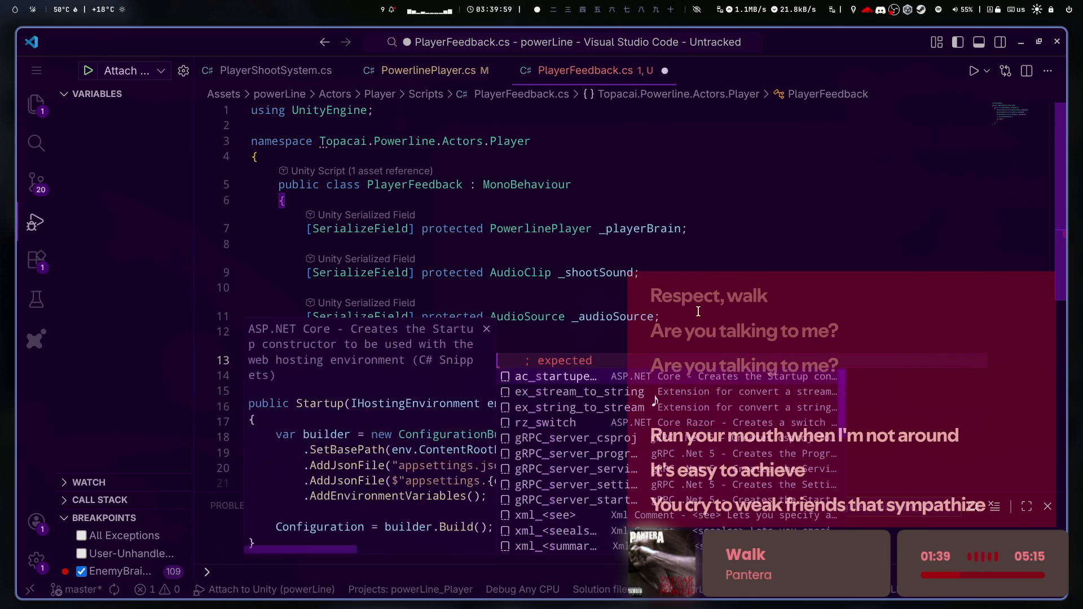
type(";")
- Begin a _playerBrain.ShootSystem assignment inside Start(), then delete the mistyped attempt
left_click(462, 421)
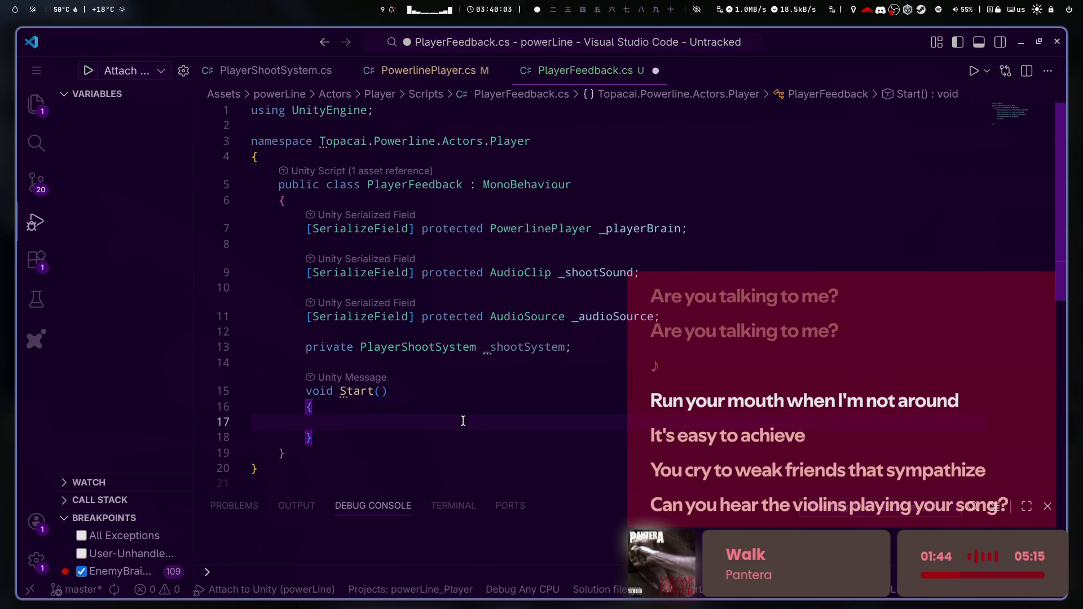
type("_player")
key("Tab")
type(".")
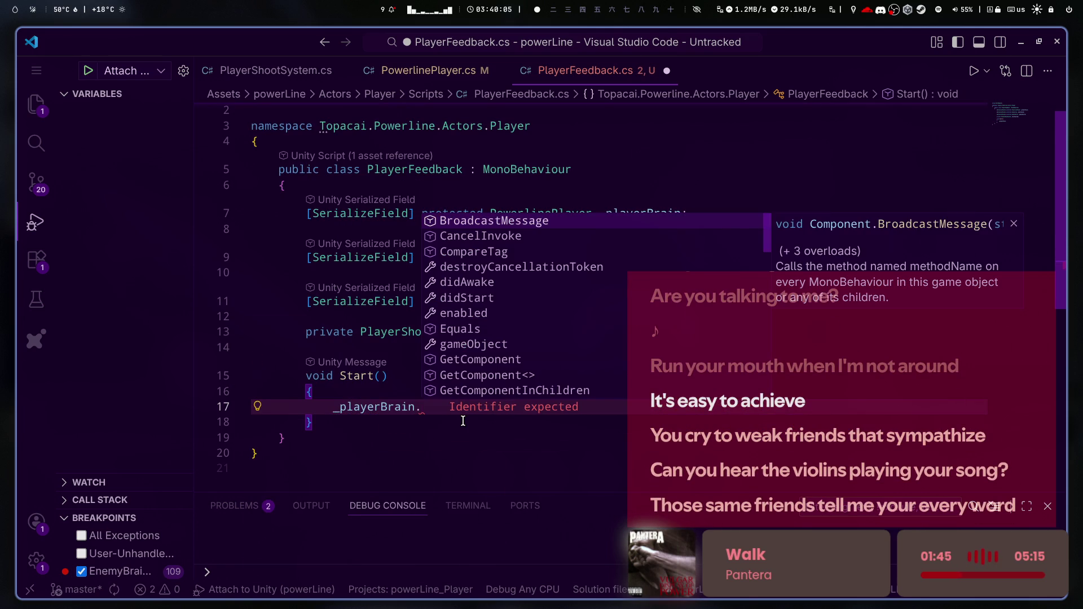
type("Pla")
key("BackSpace")
key("BackSpace")
key("BackSpace")
type("Sho")
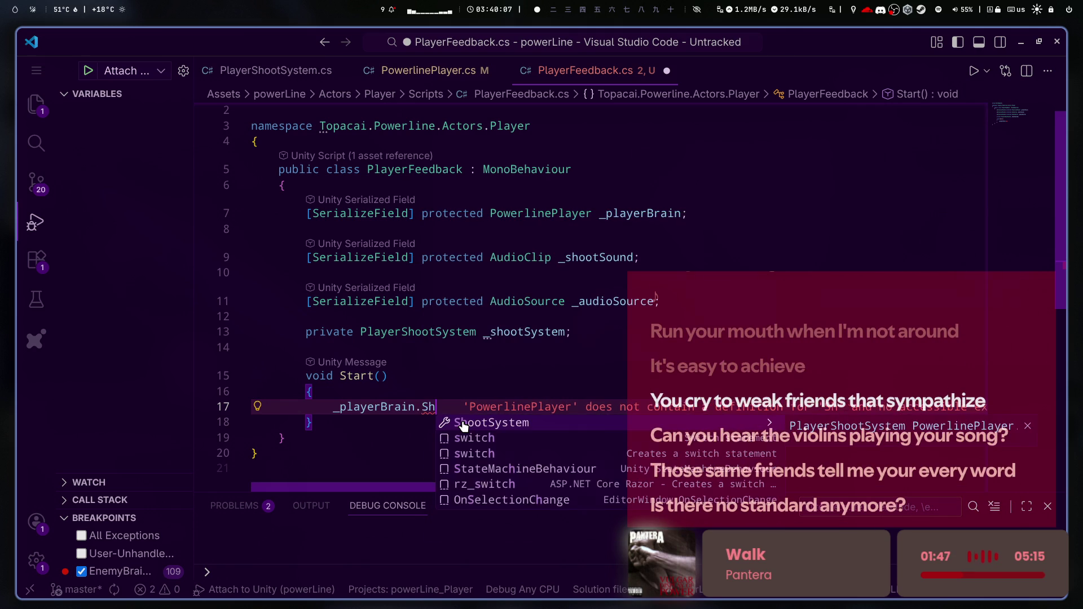
key("Tab")
type("= ")
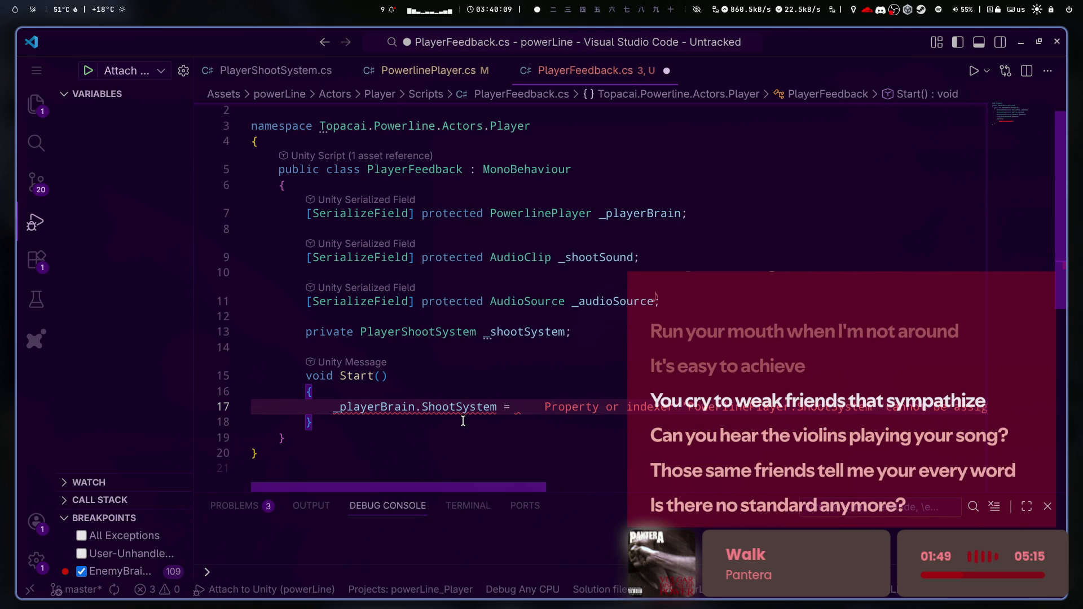
type("pl")
key("BackSpace")
key("BackSpace")
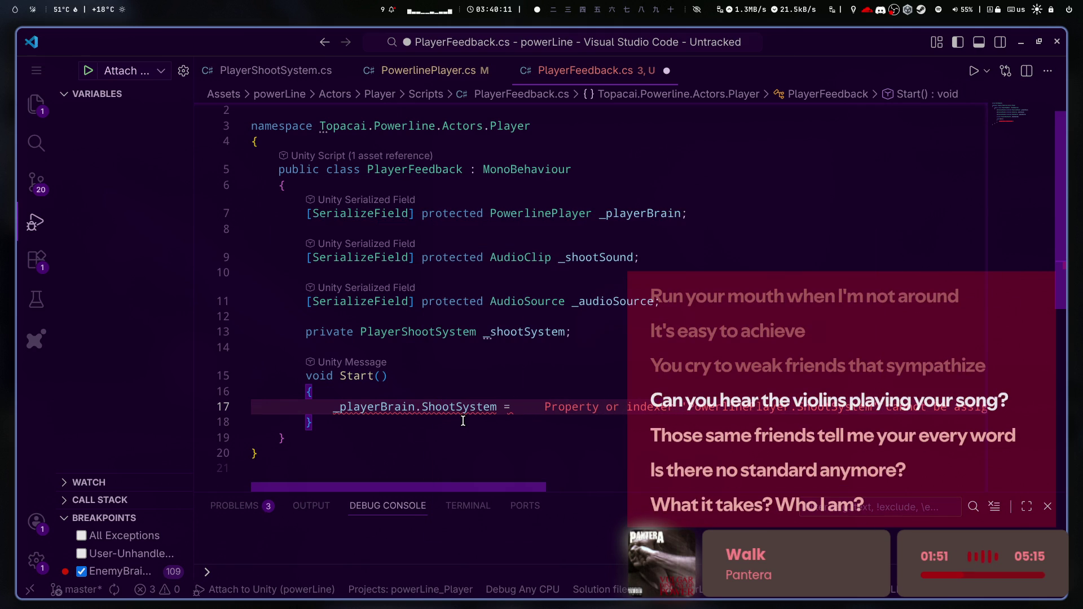
type("_sh")
key("Tab")
type(";")
key("BackSpace")
key("BackSpace")
key("BackSpace")
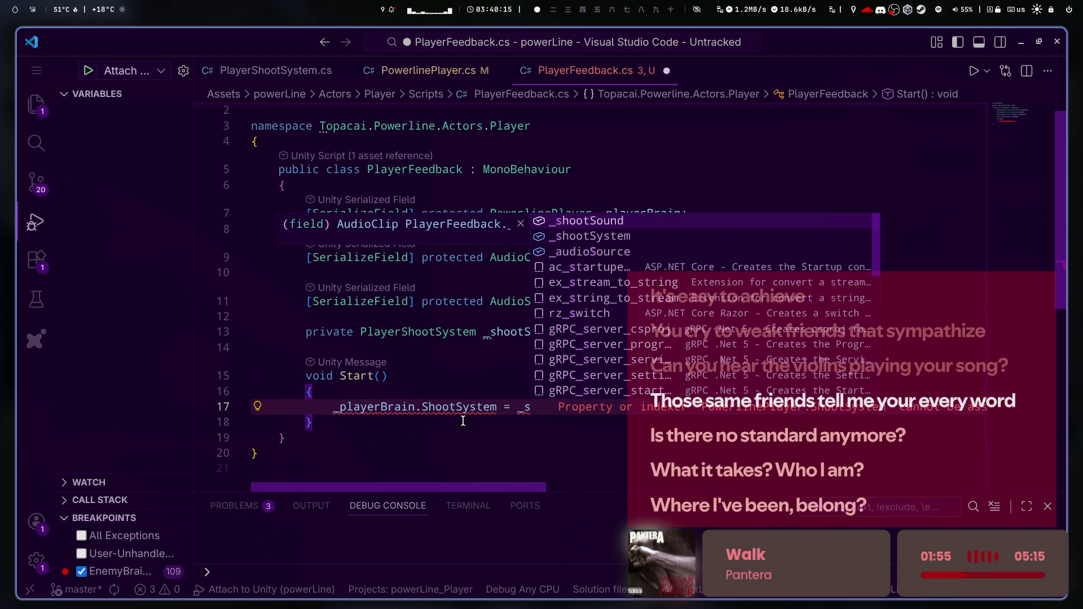
key("BackSpace")
key("BackSpace")
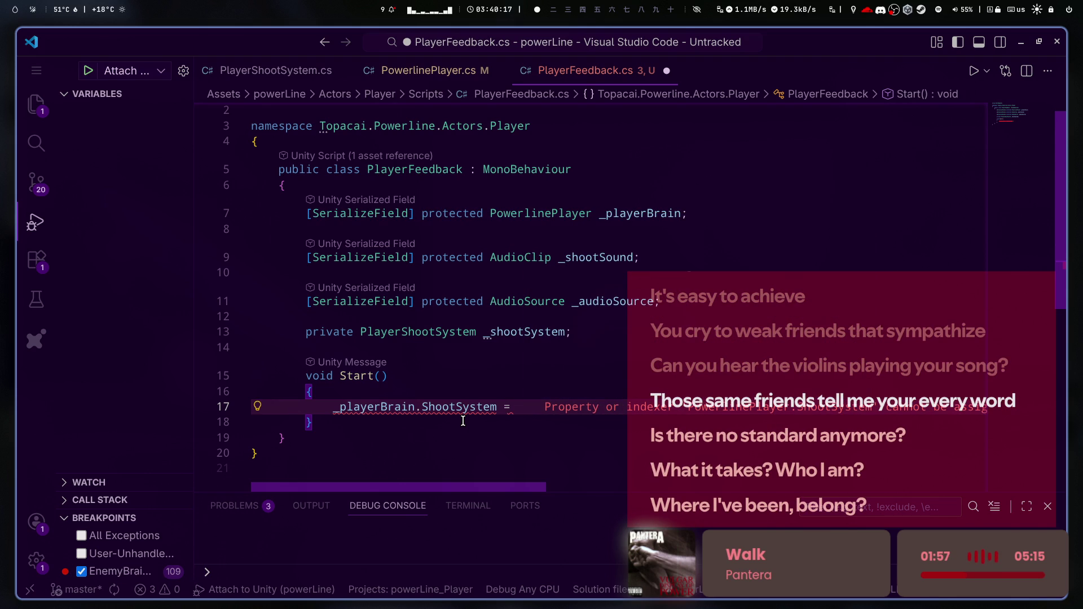
key("ctrl+shift+Left")
key("ctrl+shift+Left")
key("ctrl+shift+Left")
key("BackSpace")
- Write '_shootSystem = _playerBrain.ShootSystem;' inside Start()
type("_shoo")
key("Tab")
key("BackSpace")
key("BackSpace")
key("BackSpace")
type("y")
key("Tab")
key("End")
type("_playe")
key("Tab")
type(".Shoo")
key("Tab")
type(";")
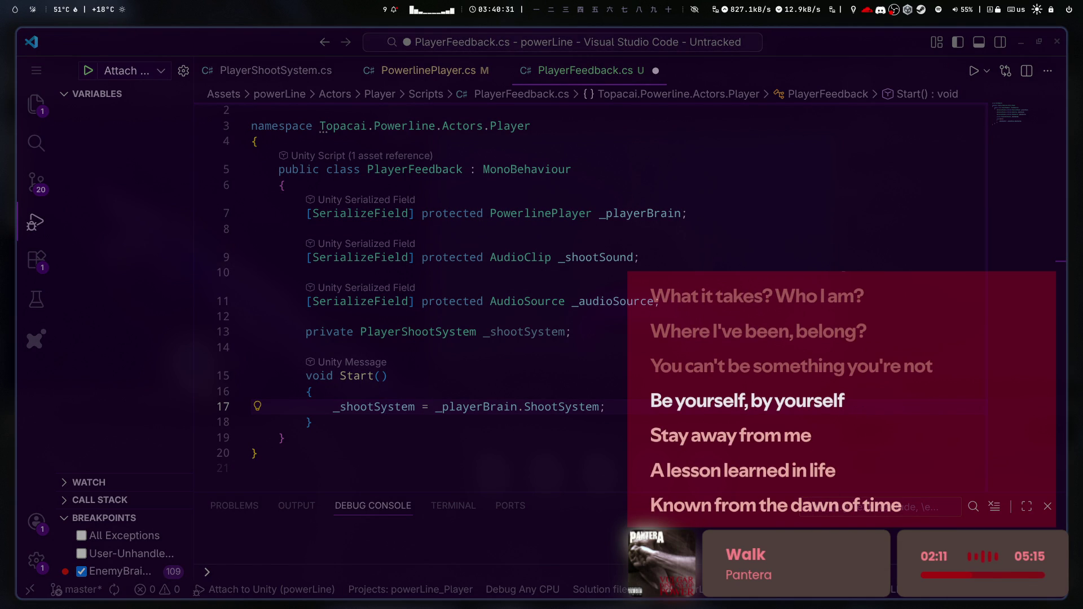
left_click(706, 407)
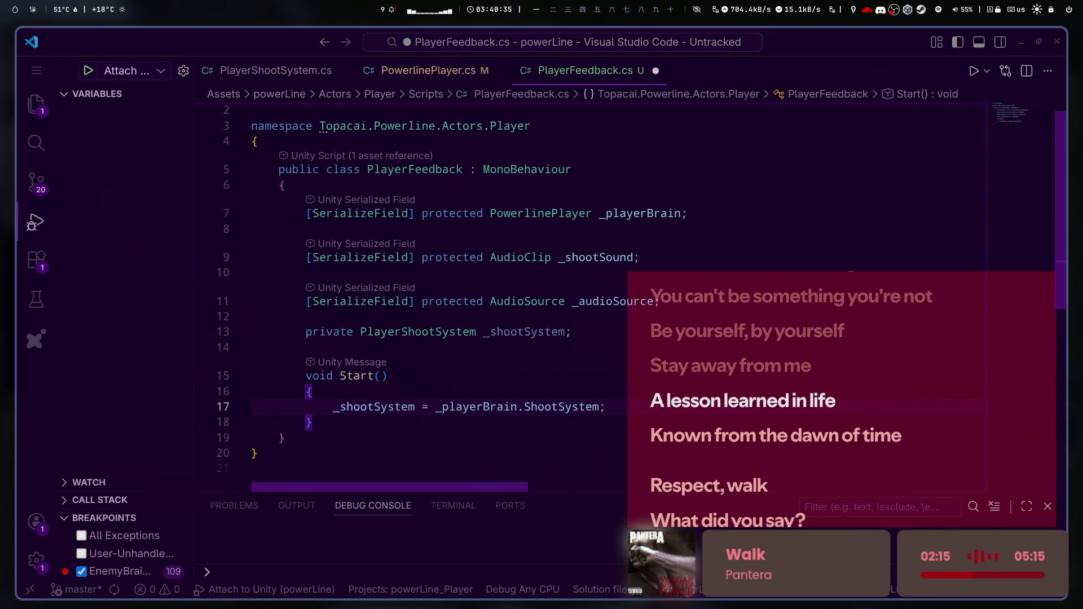
- Add the missing semicolon after '_shootSystem = _playerBrain.ShootSystem' on line 17
left_click(777, 418)
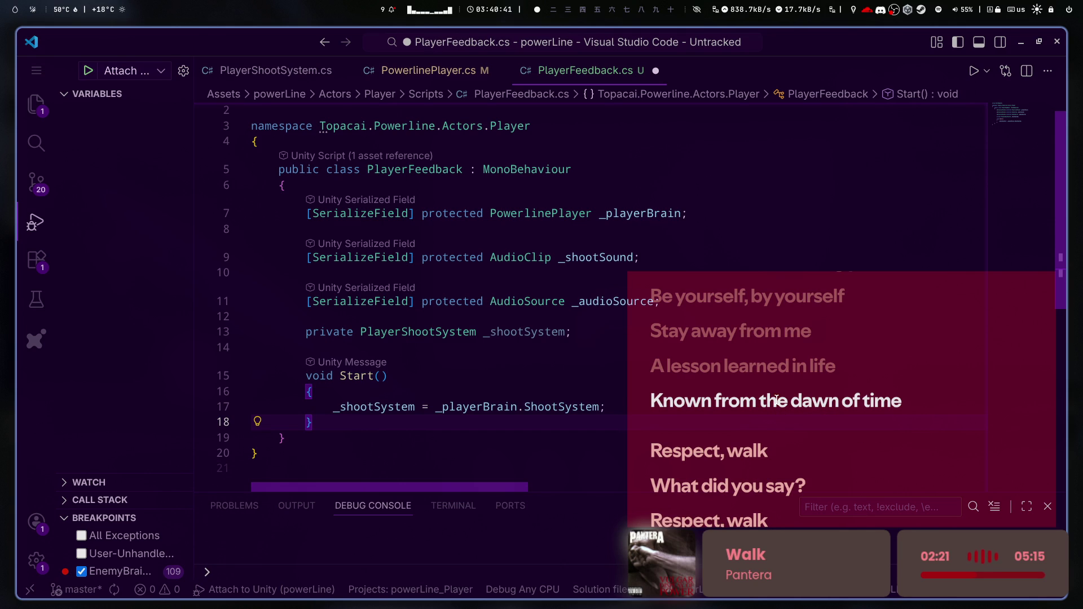
left_click(776, 400)
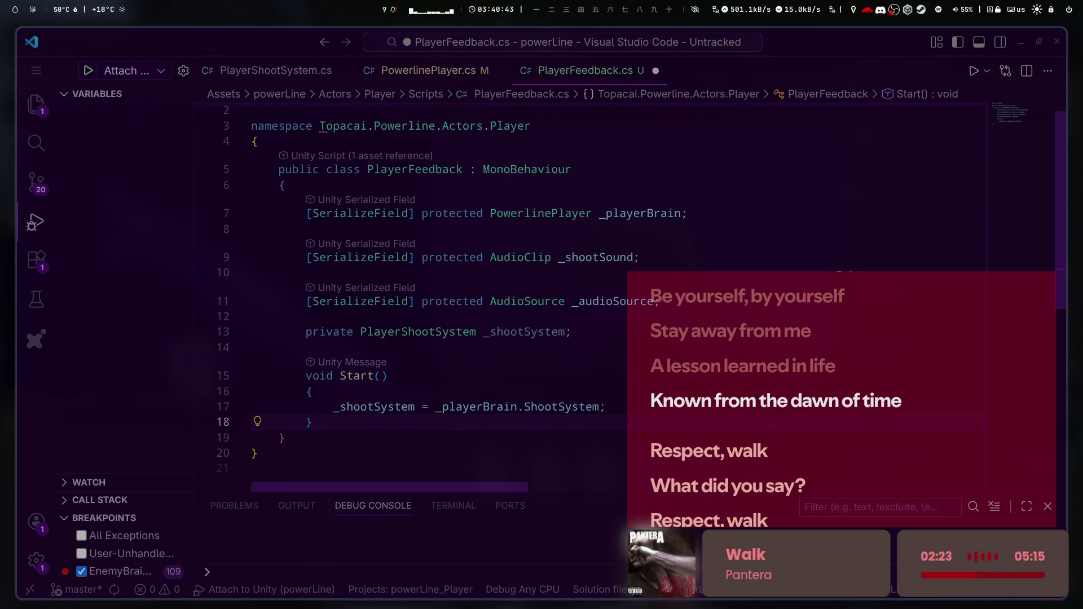
left_click(652, 404)
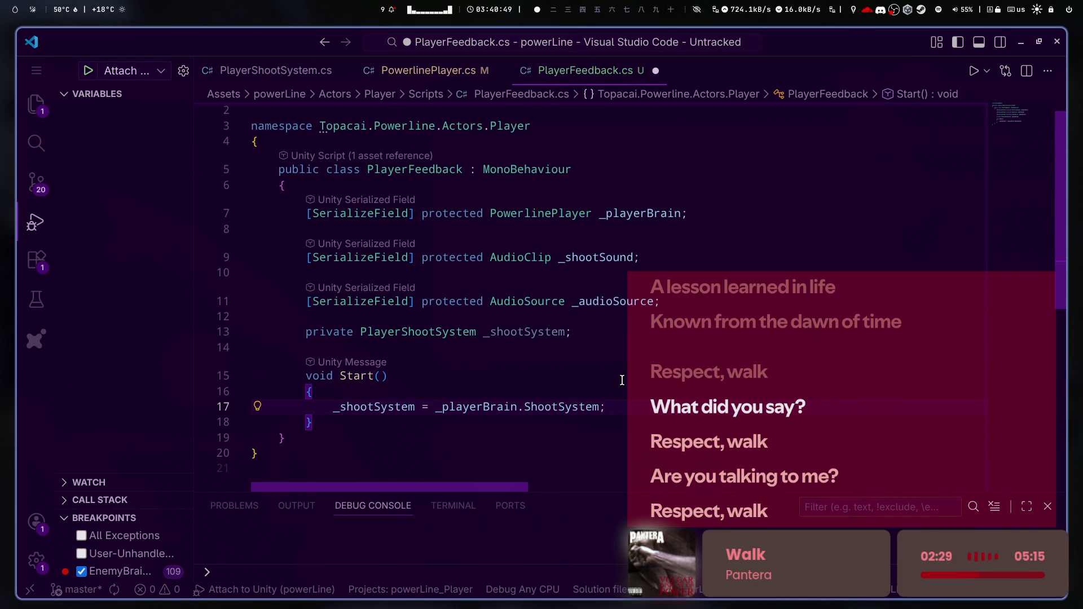
left_click(643, 409)
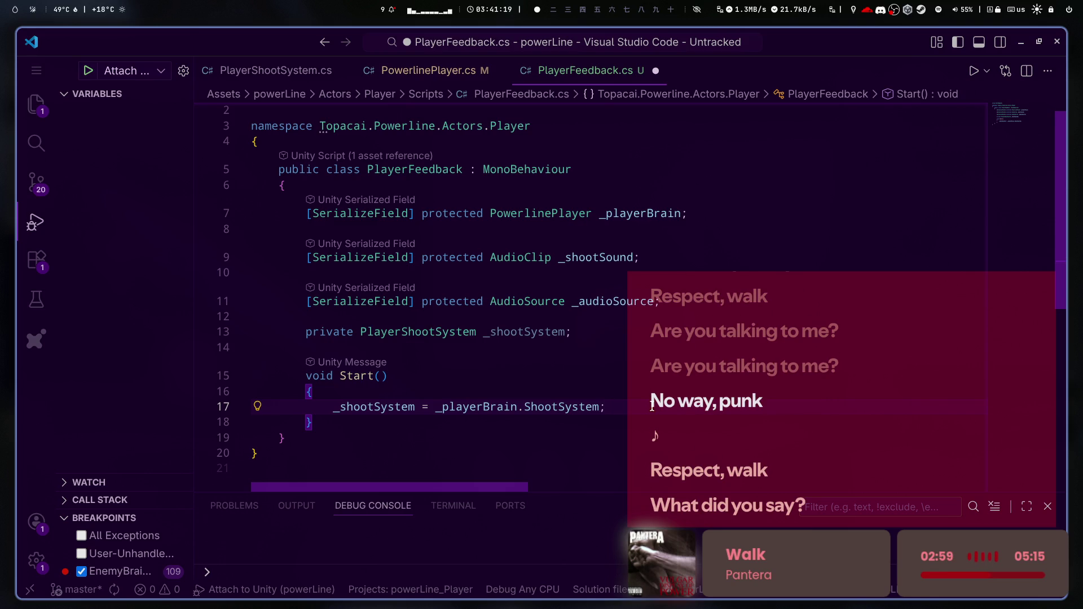
scroll(609, 377, "down", 2)
left_click(603, 371)
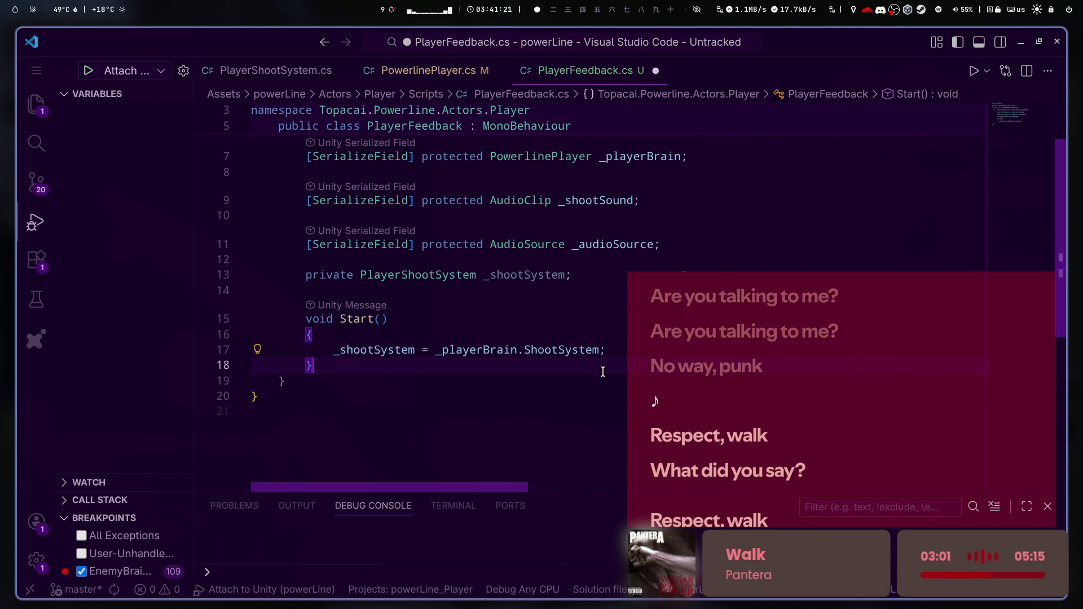
left_click(655, 351)
type(";")
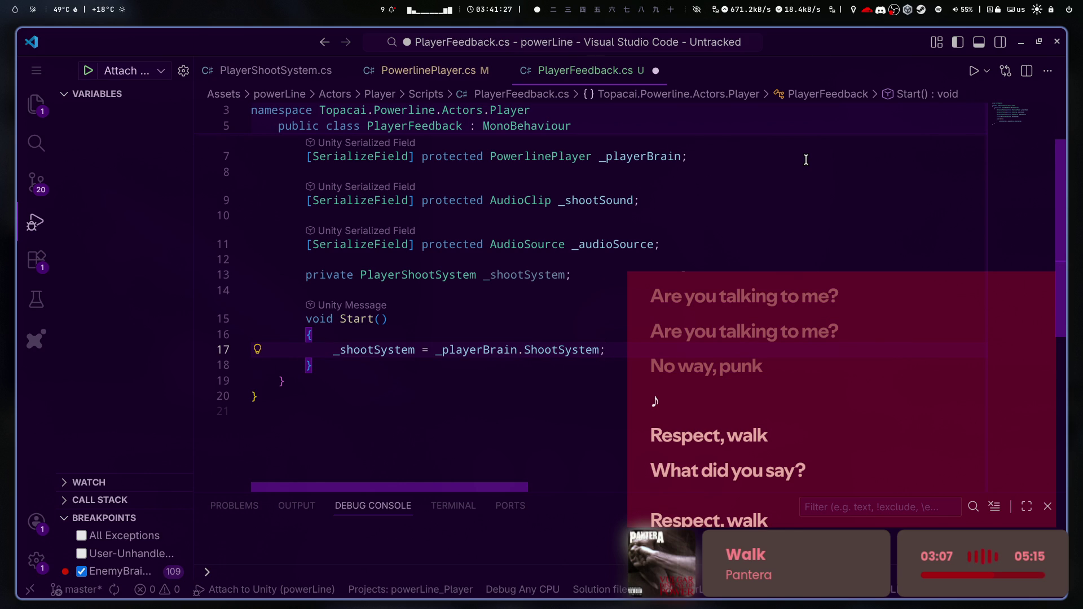
scroll(683, 263, "up", 2)
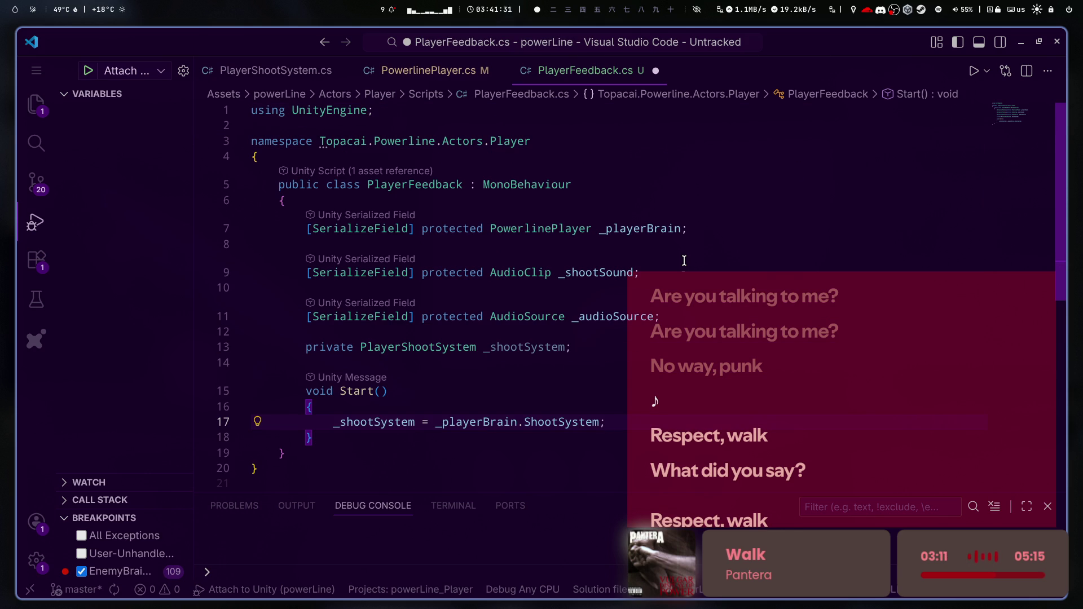
left_click(423, 70)
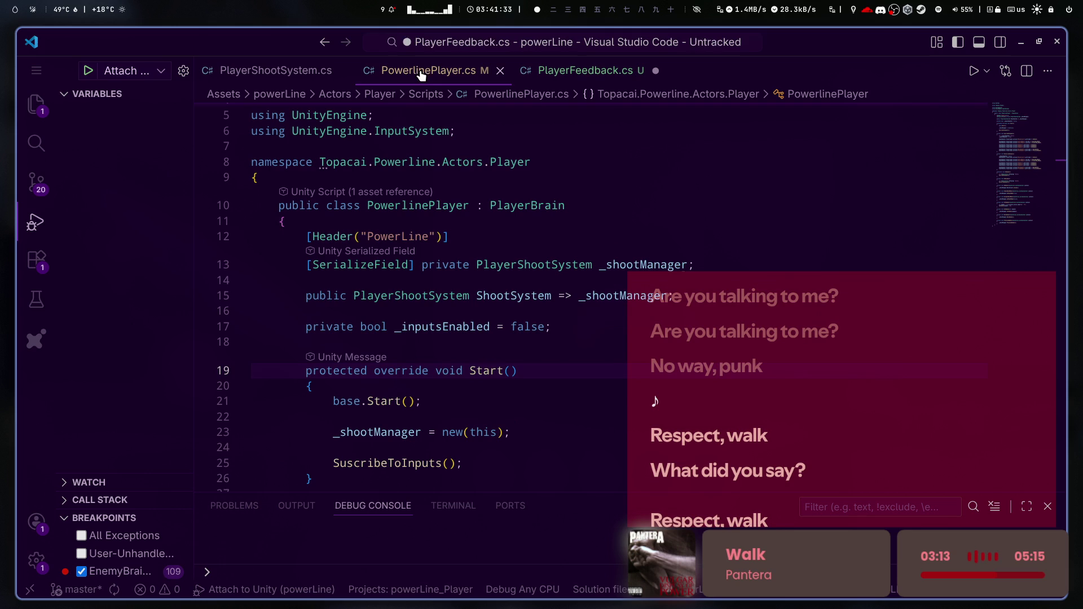
scroll(562, 257, "down", 2)
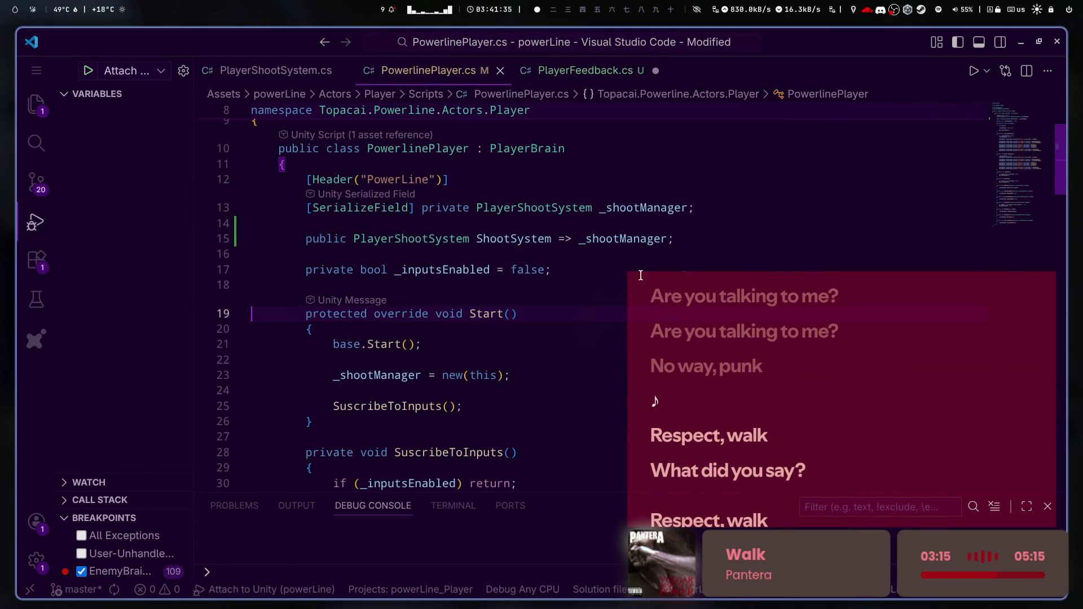
double_click(531, 239)
double_click(643, 208)
scroll(644, 229, "down", 2)
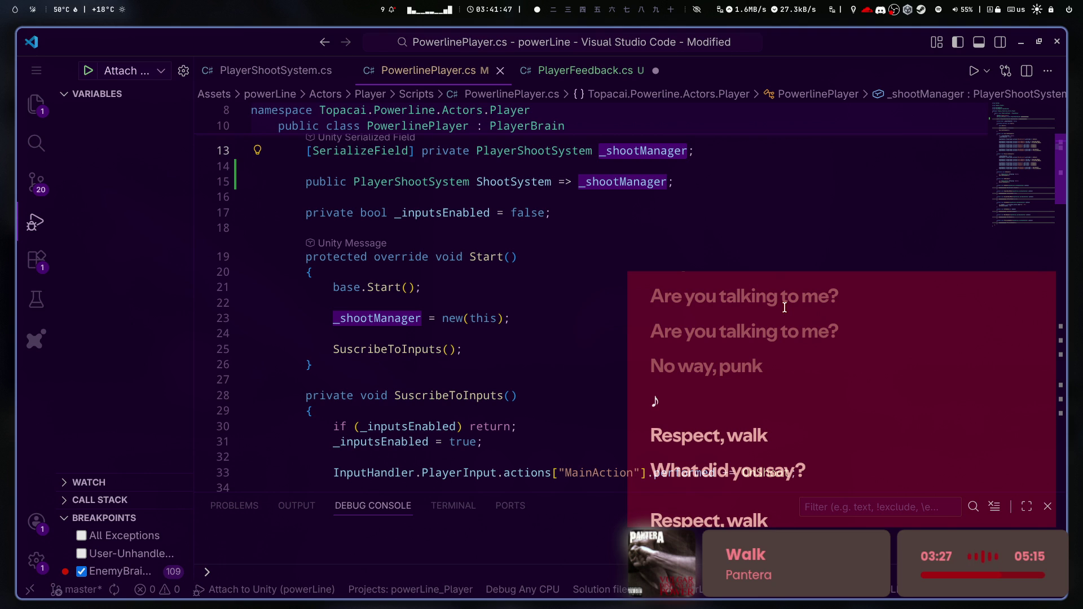
scroll(728, 290, "down", 3)
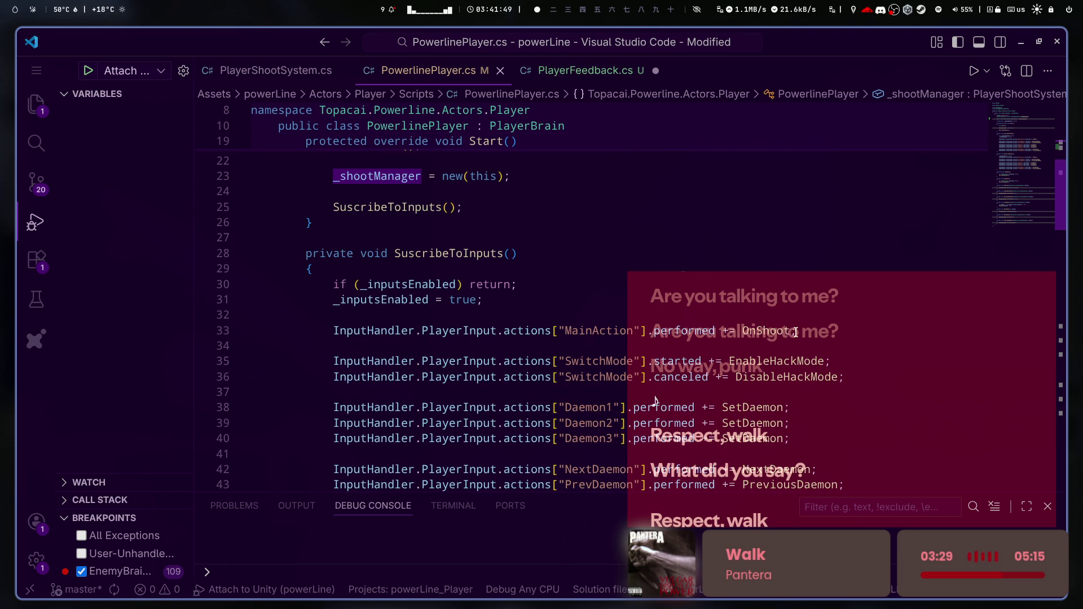
scroll(795, 332, "down", 5)
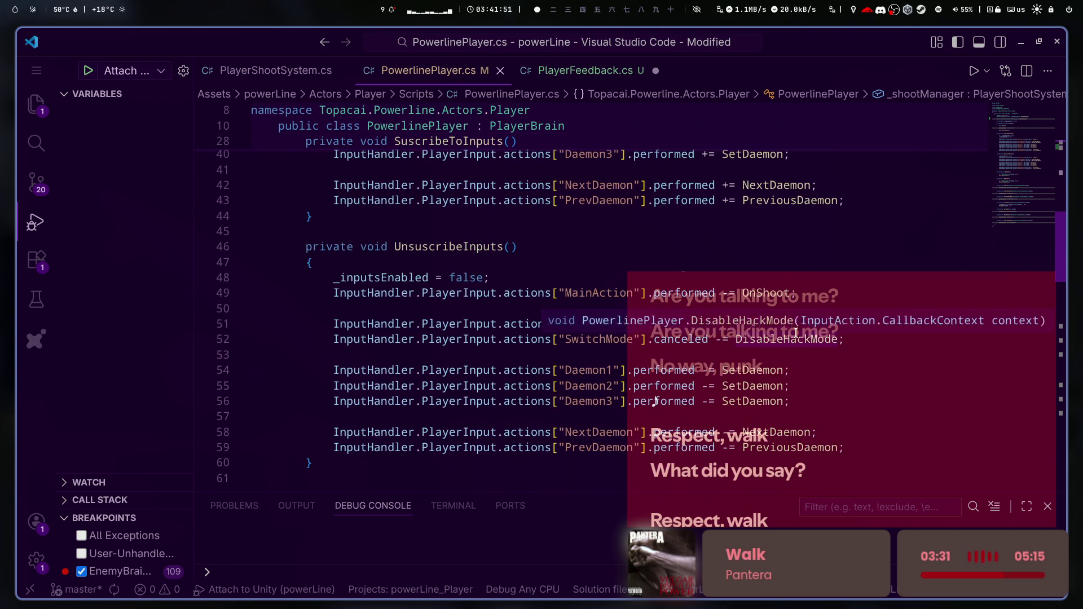
scroll(795, 332, "up", 5)
scroll(795, 333, "down", 1)
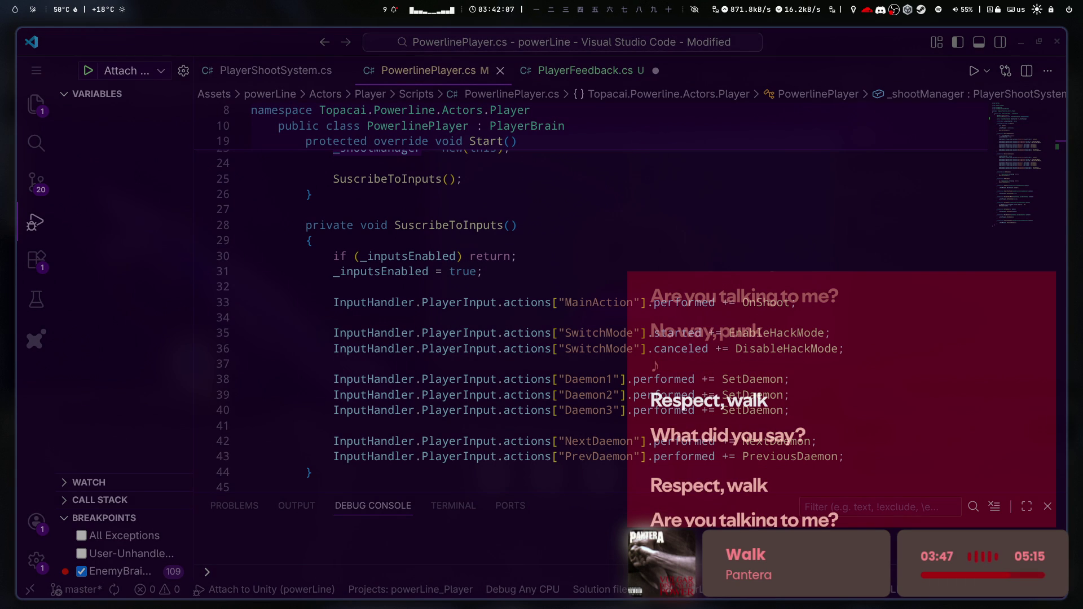
scroll(687, 408, "up", 6)
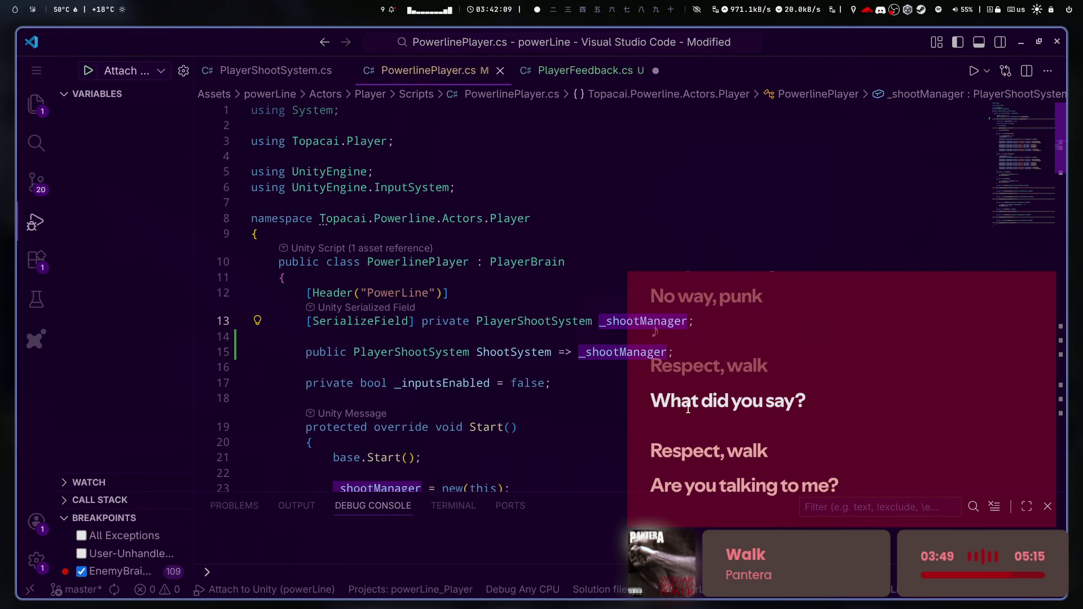
left_click(564, 70)
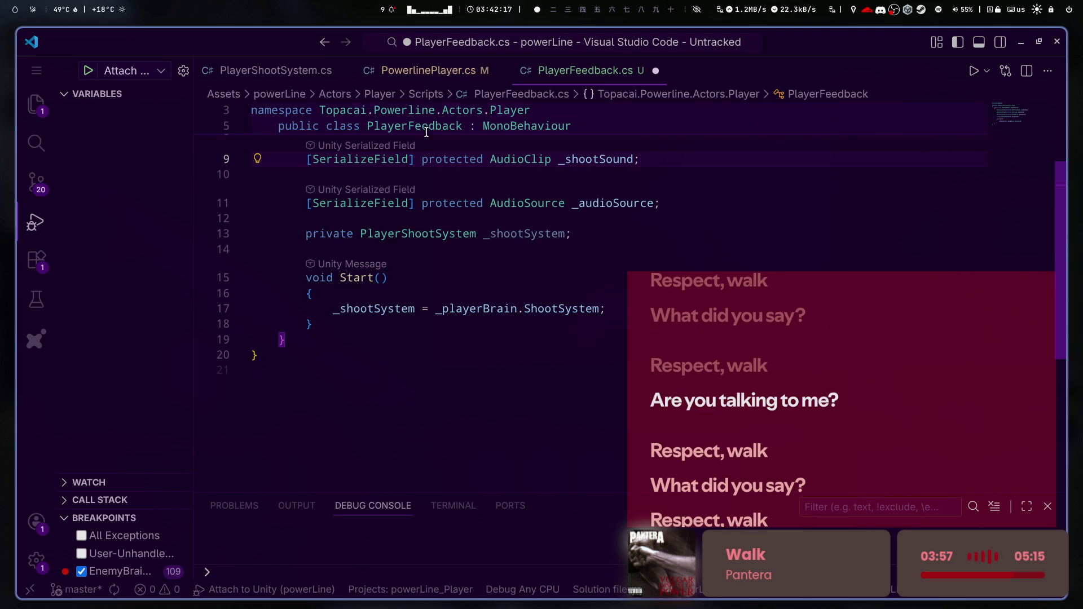
- Switch to PowerlinePlayer.cs and undo an accidental comment and paste below _inputsEnabled
left_click(428, 70)
scroll(772, 289, "down", 2)
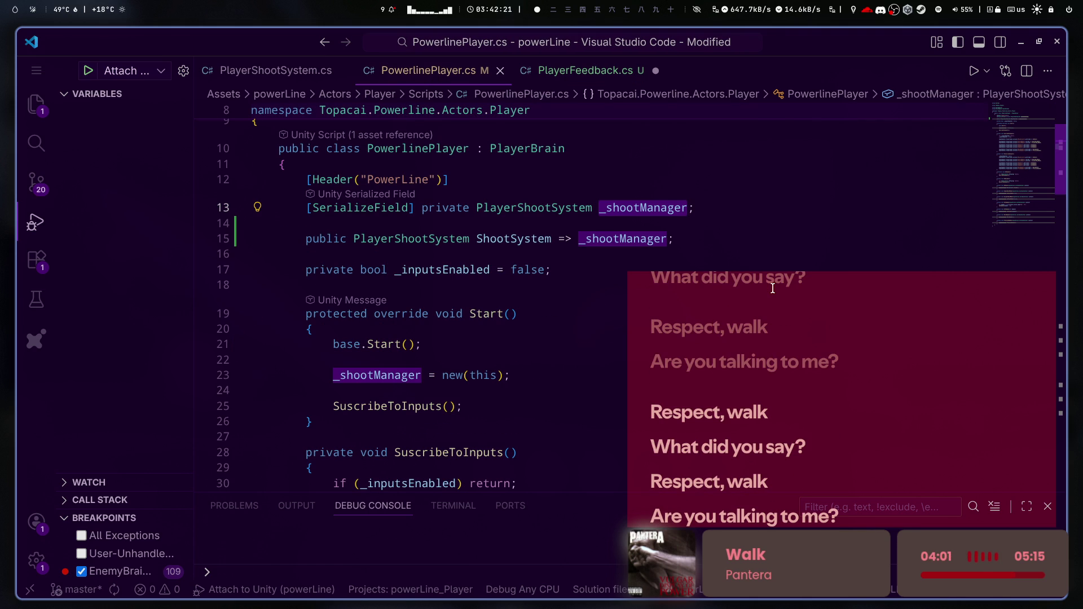
key("super")
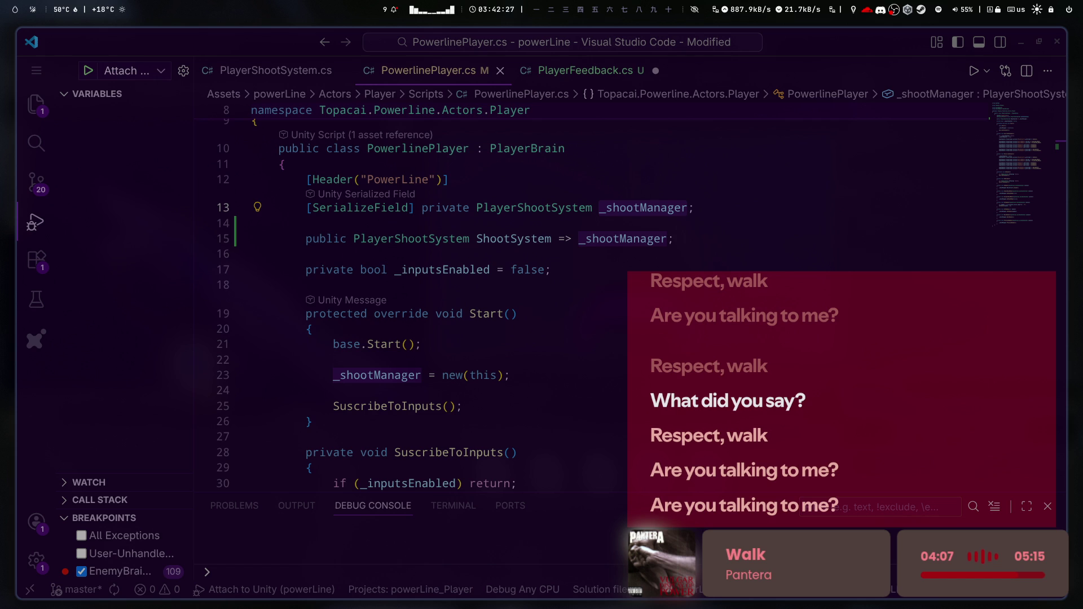
left_click(663, 270)
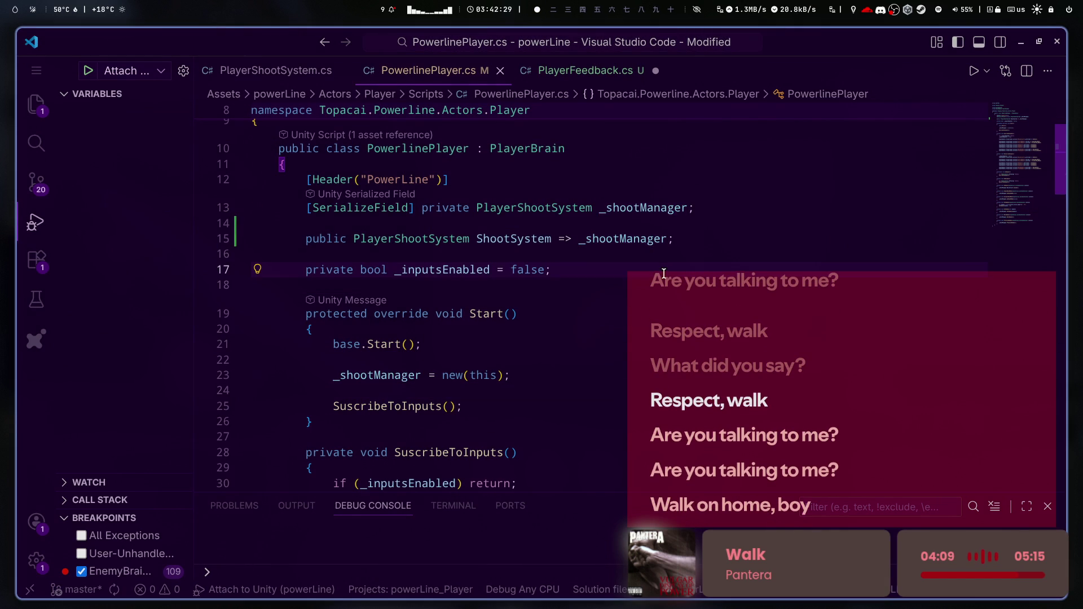
key("Return")
key("Return")
type("//")
key("ctrl+v")
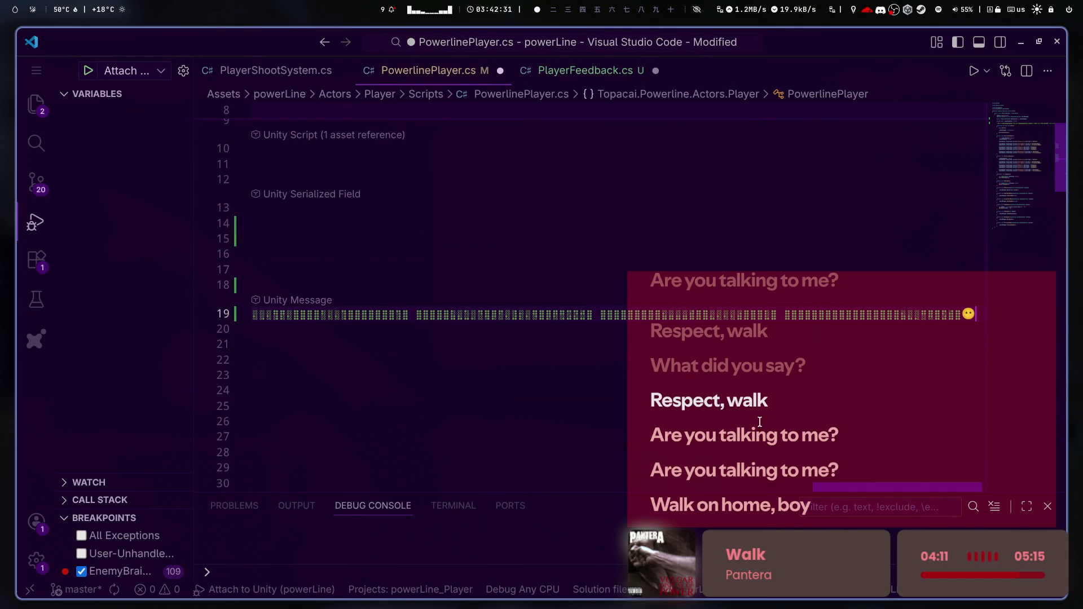
key("ctrl+z")
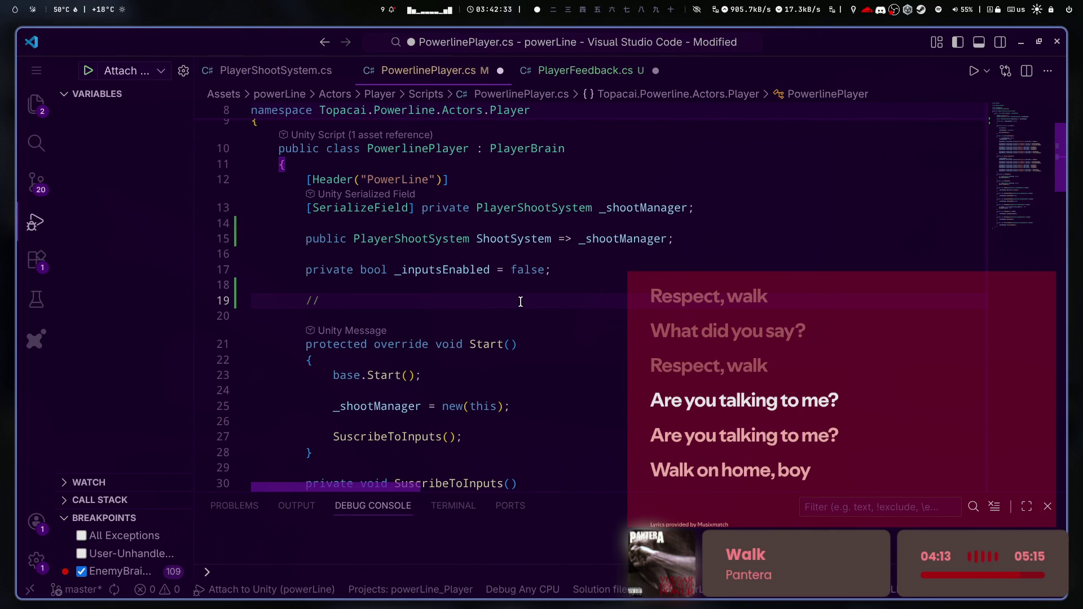
key("BackSpace")
key("BackSpace")
key("BackSpace")
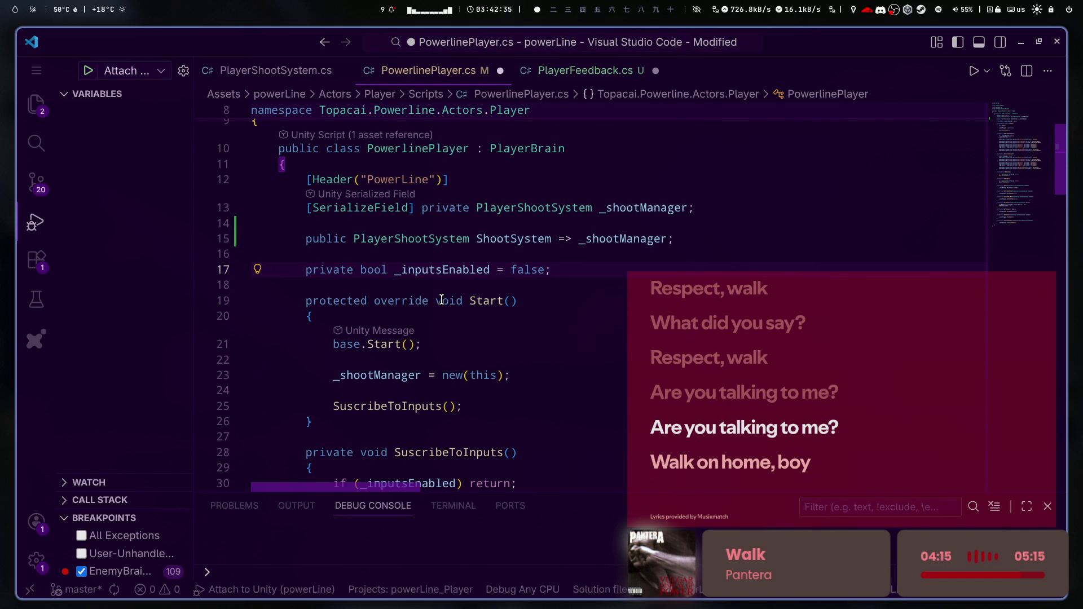
- Bring the Twitch stream chat window up beside the editor
left_click(874, 360)
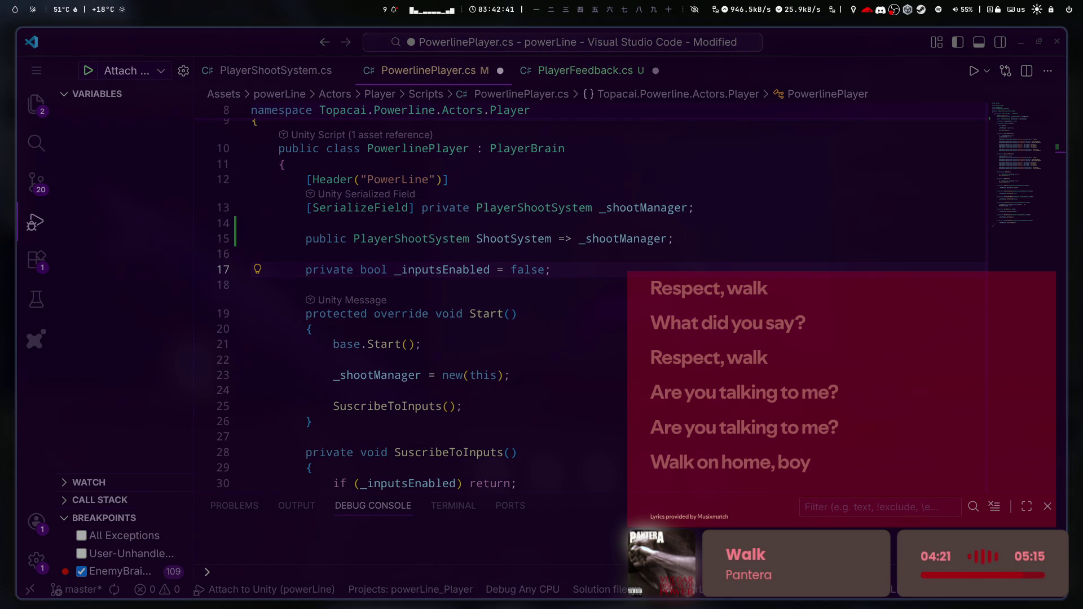
left_click(742, 466)
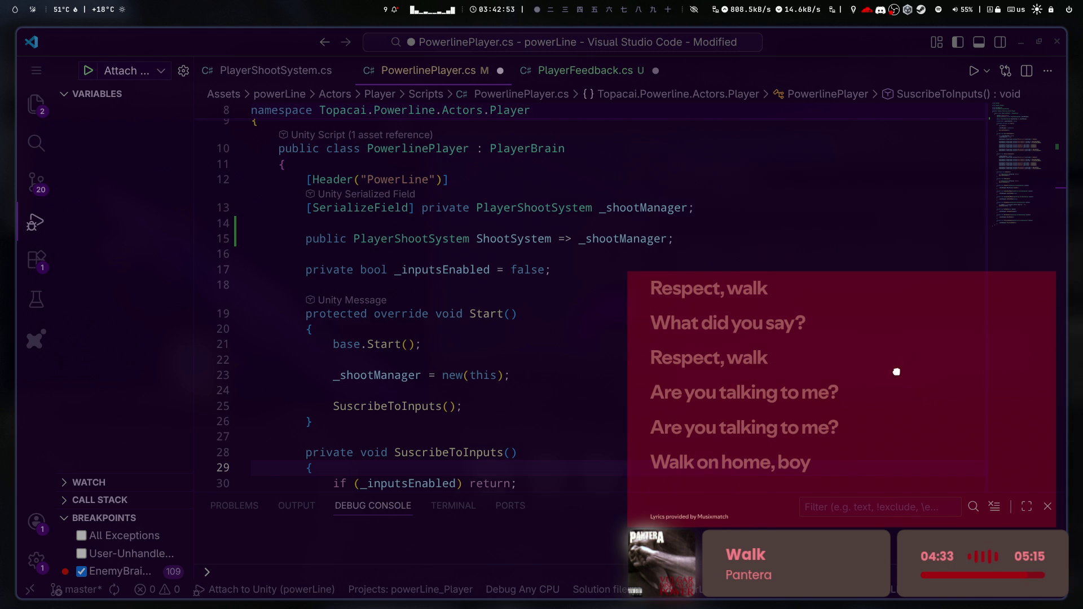
key("super+b")
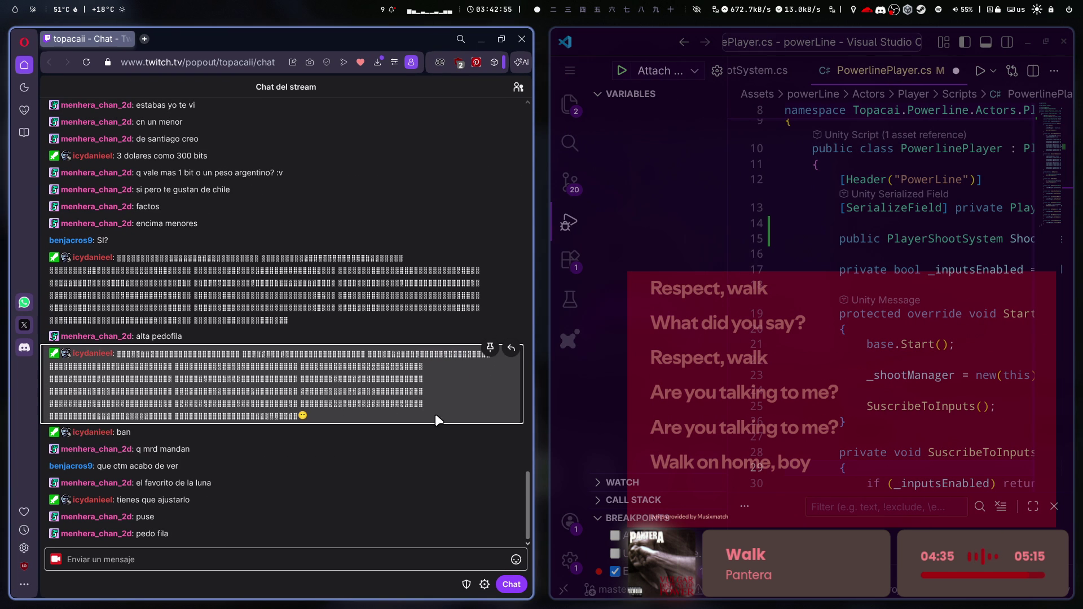
- Highlight a long chat message, then resize the chat window to half the screen
left_click_drag(424, 404, 62, 379)
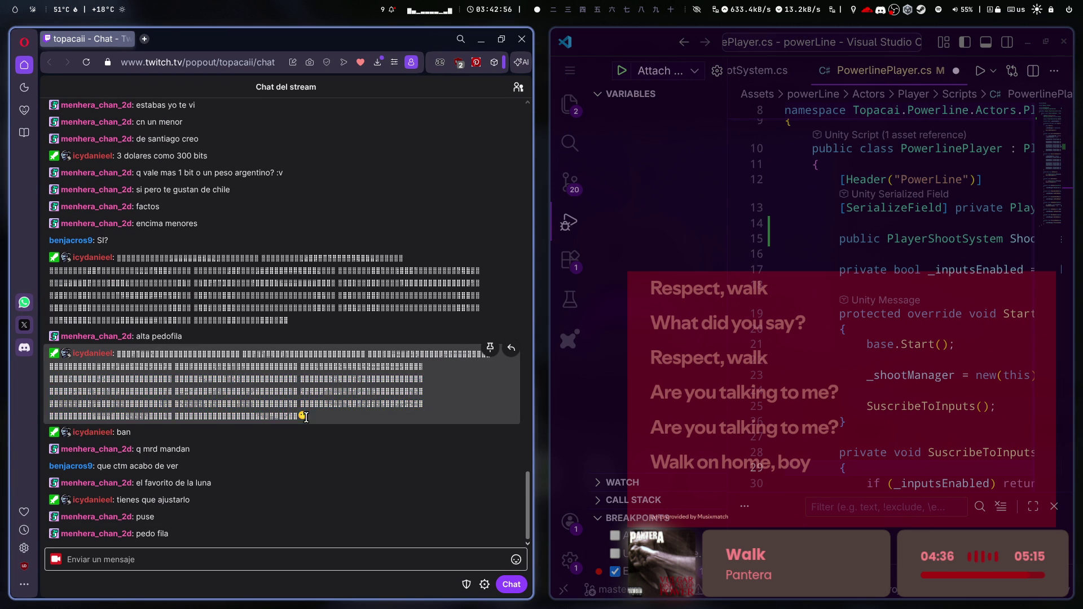
left_click(260, 515)
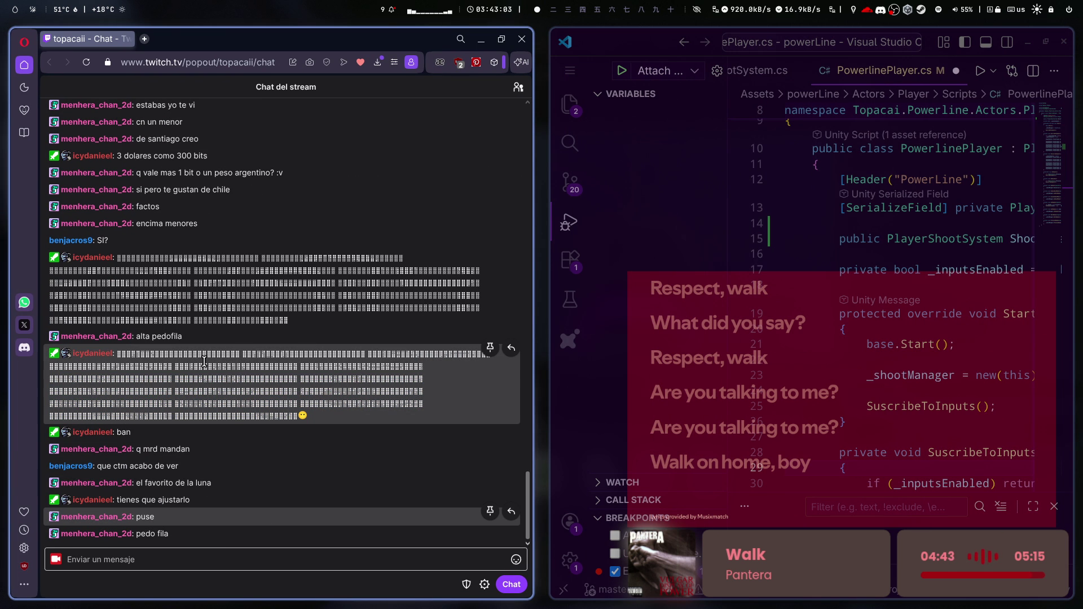
triple_click(317, 409)
left_click(350, 418)
left_click_drag(340, 229, 1082, 319)
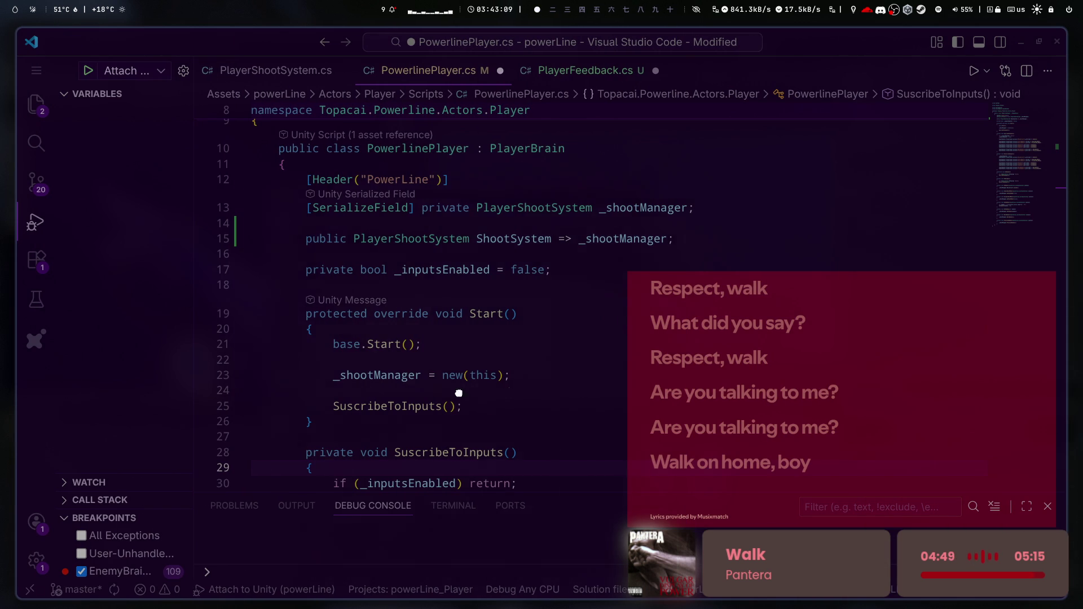
key("super+Left")
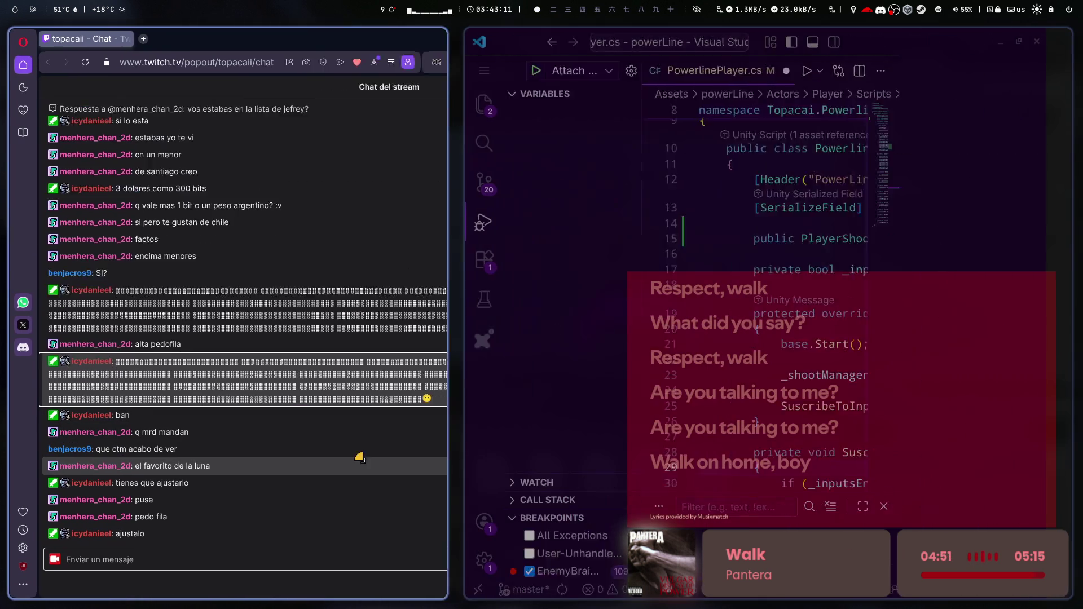
key("super+r")
left_click(154, 525)
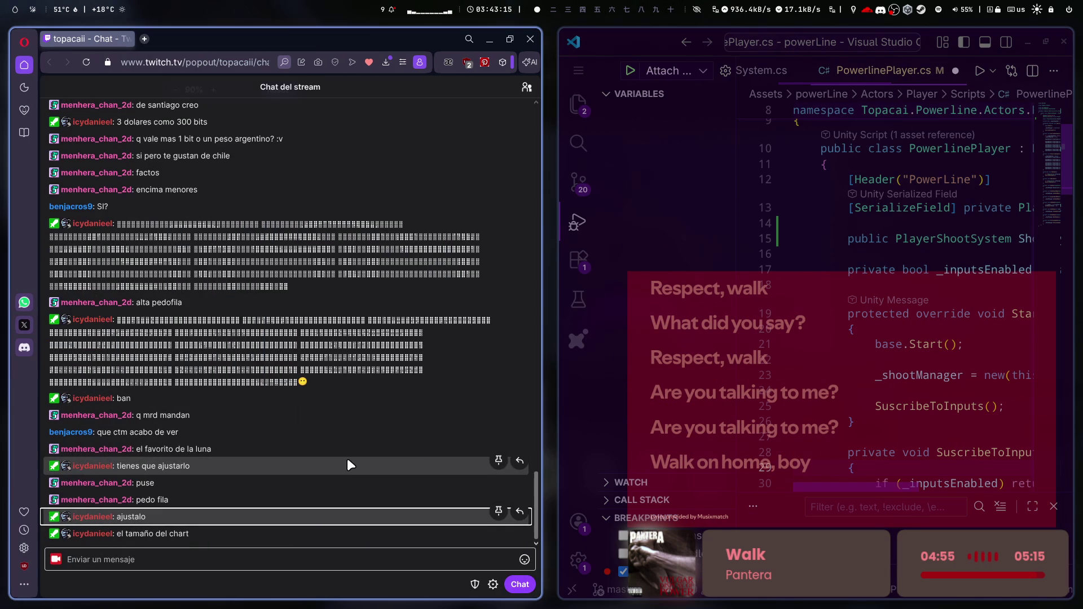
- Adjust the chat text zoom up and down while scrolling through messages
key("ctrl+plus")
key("ctrl+plus")
scroll(347, 458, "up", 10)
scroll(347, 458, "up", 5)
scroll(349, 458, "down", 10)
key("ctrl+plus")
key("ctrl+minus")
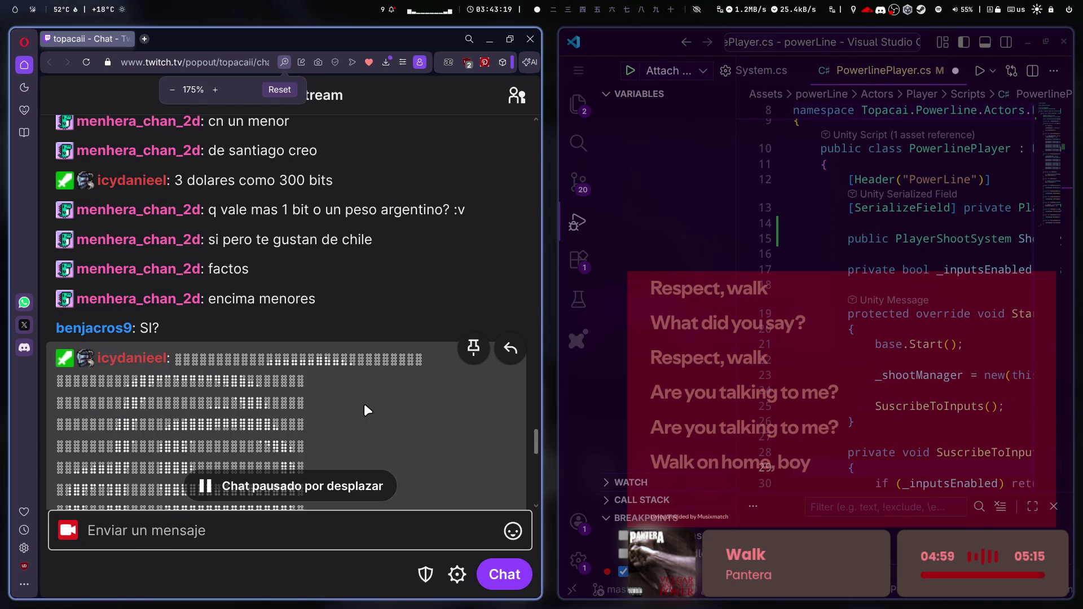
scroll(363, 404, "down", 5)
scroll(364, 404, "down", 1)
key("ctrl+plus")
key("ctrl+plus")
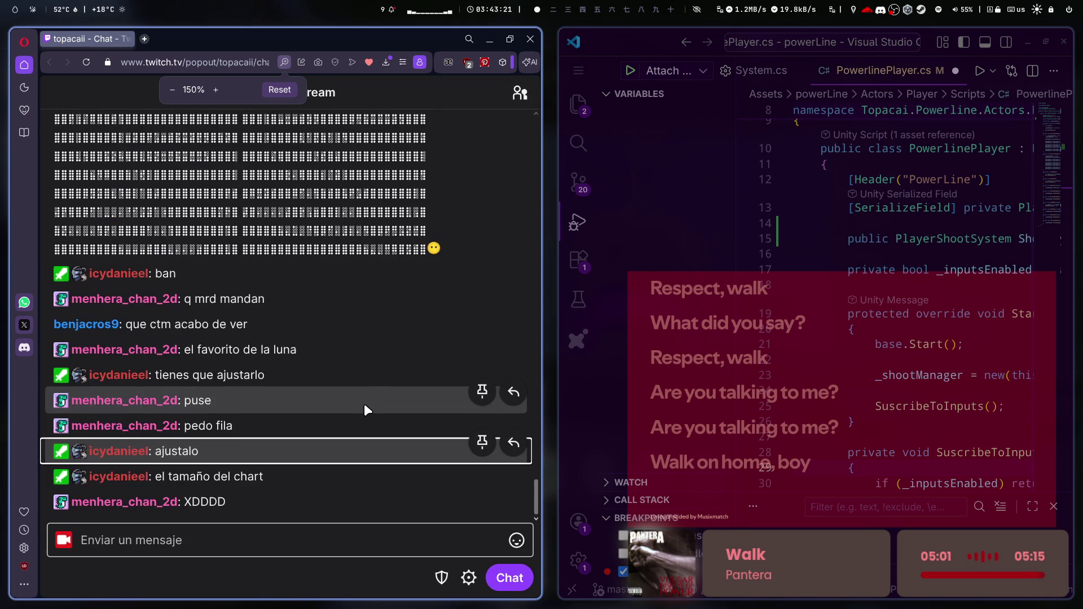
scroll(365, 406, "up", 4)
scroll(363, 409, "down", 3)
- Shrink the chat text, swap the window sides, and hide the chat so the editor is maximized
key("ctrl+minus")
key("ctrl+minus")
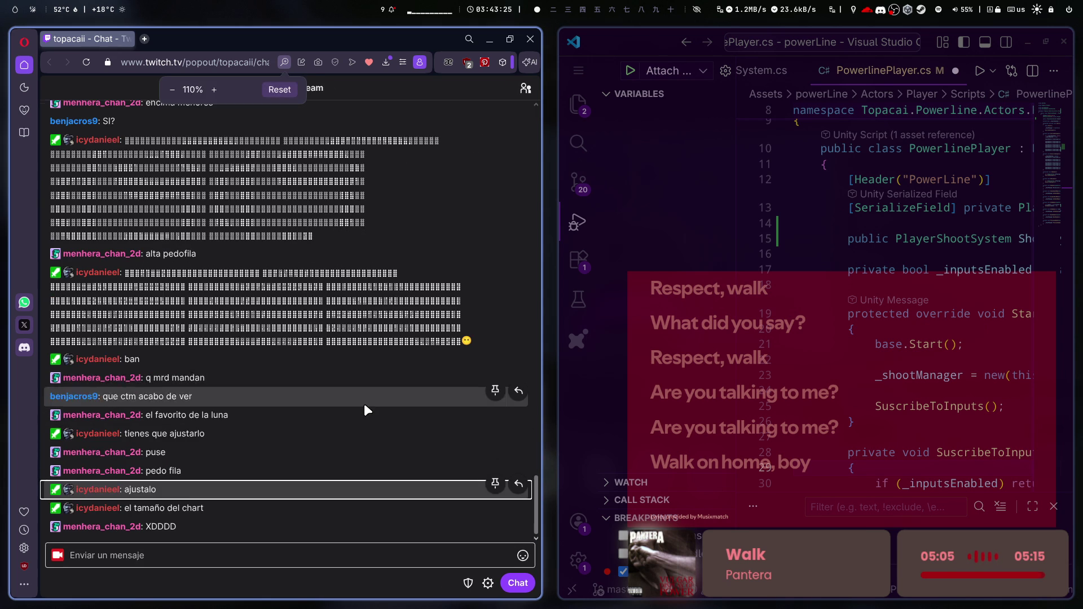
key("ctrl+minus")
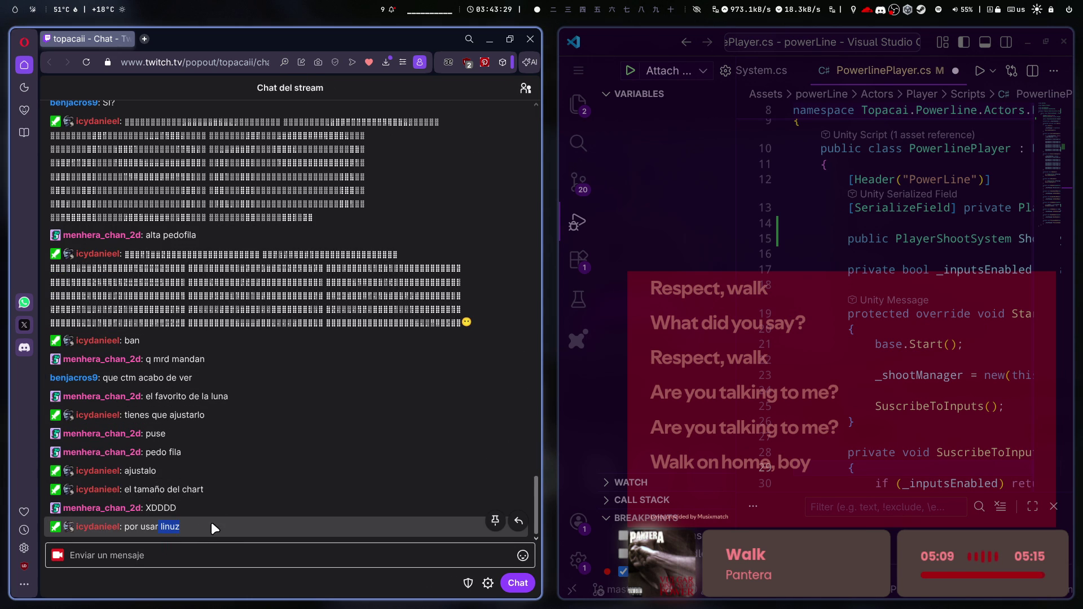
mouse_move(197, 290)
left_mouse_down()
mouse_move(896, 401)
mouse_move(913, 383)
left_mouse_up()
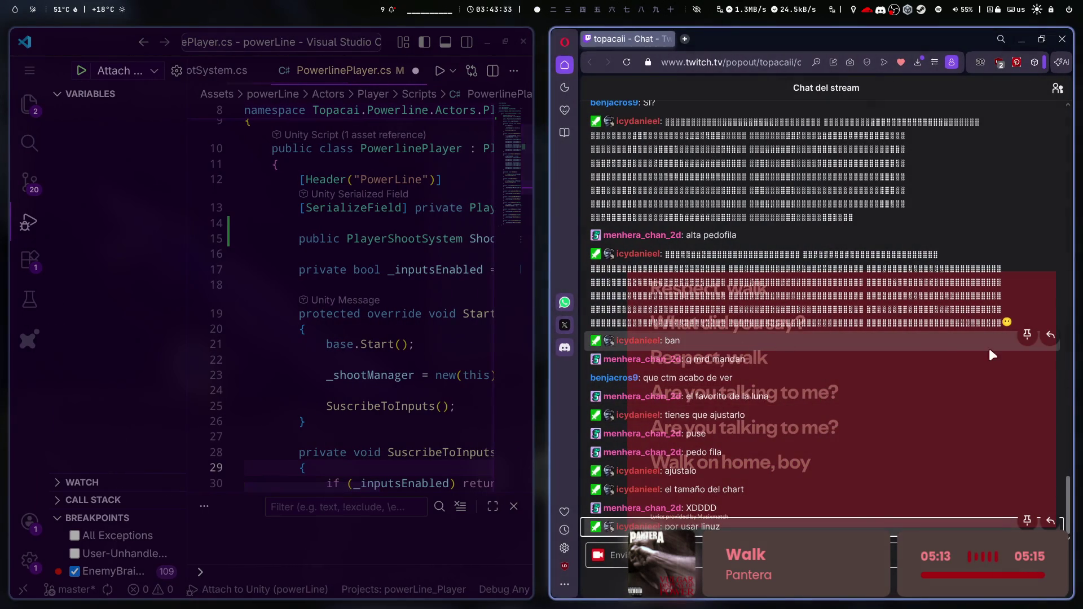
key("super+shift+2")
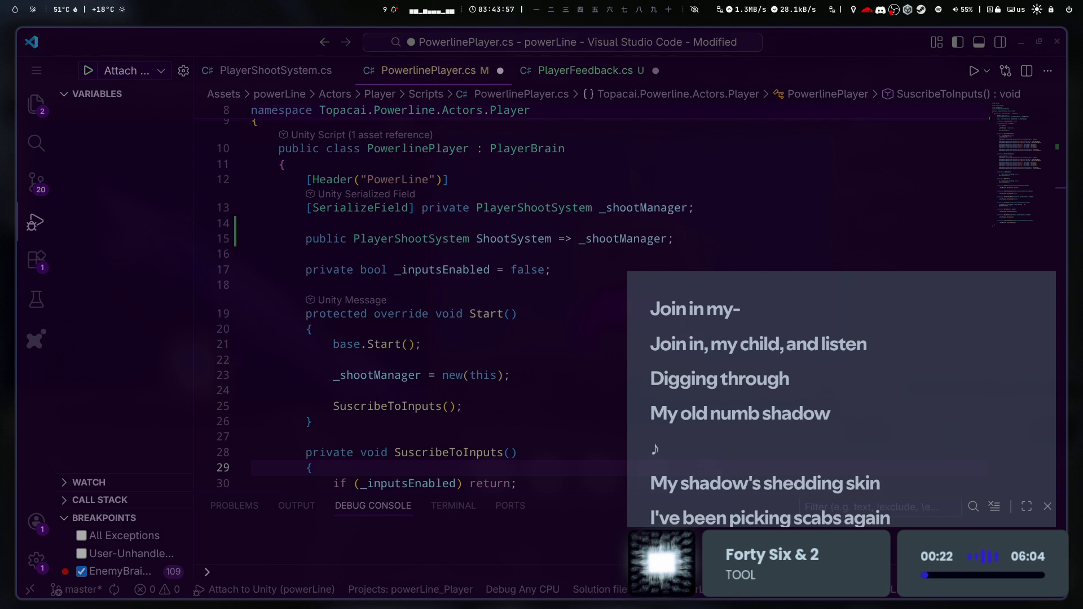
- Show PlayerFeedback.cs in the editor and scroll up to the _playerBrain field and Start() method
left_click(600, 359)
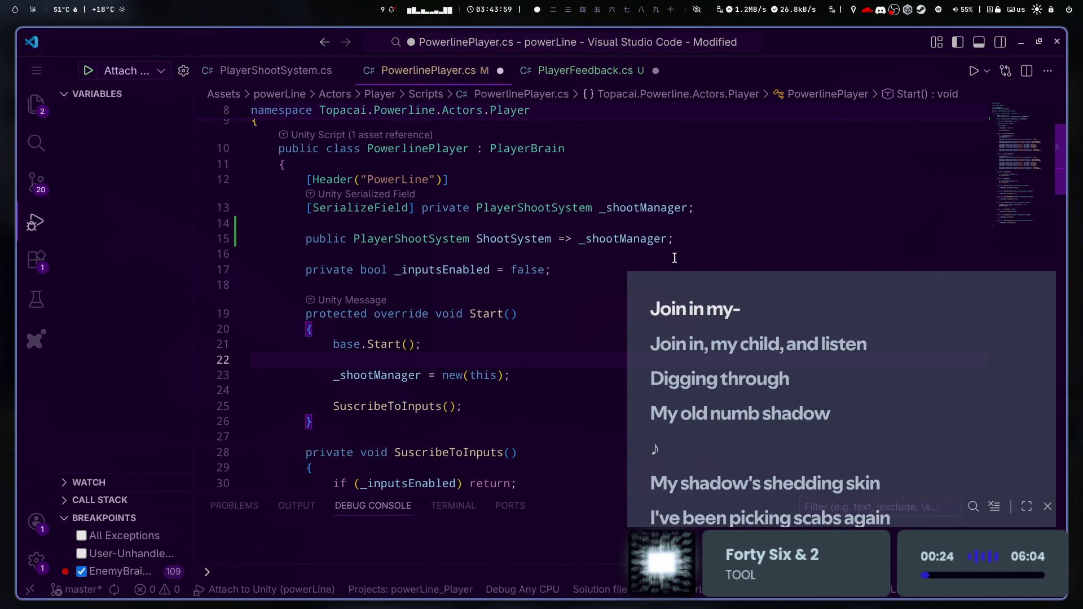
left_click(563, 71)
left_click(665, 310)
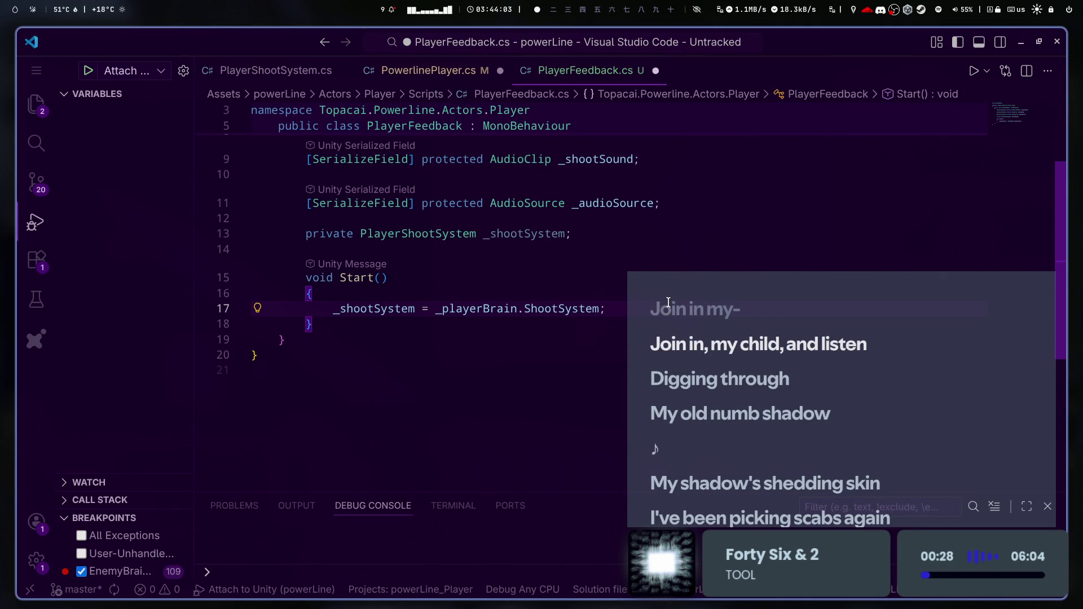
scroll(668, 303, "up", 2)
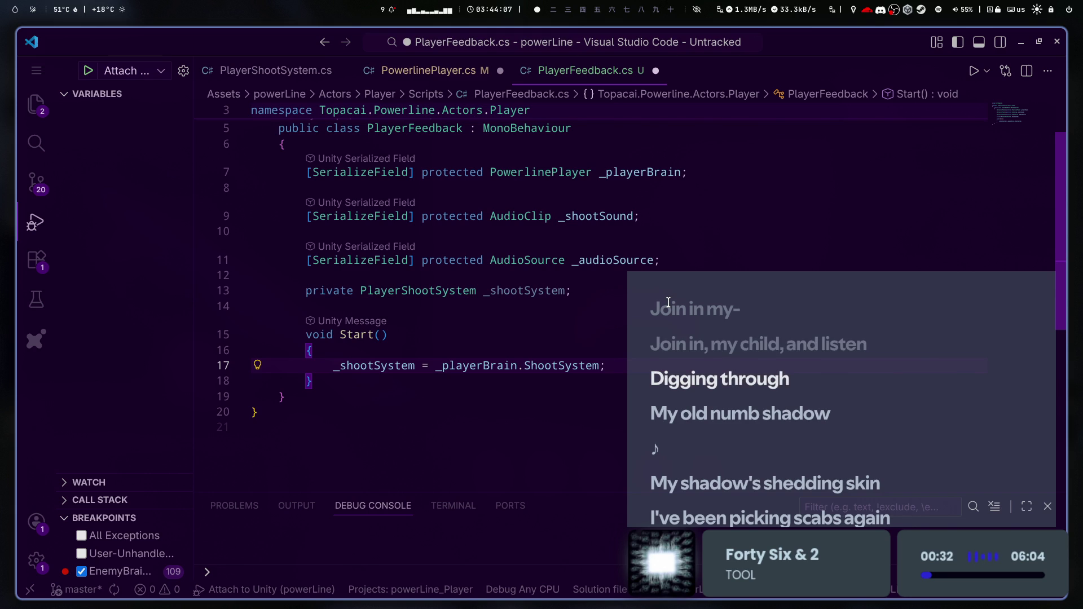
left_click(668, 303)
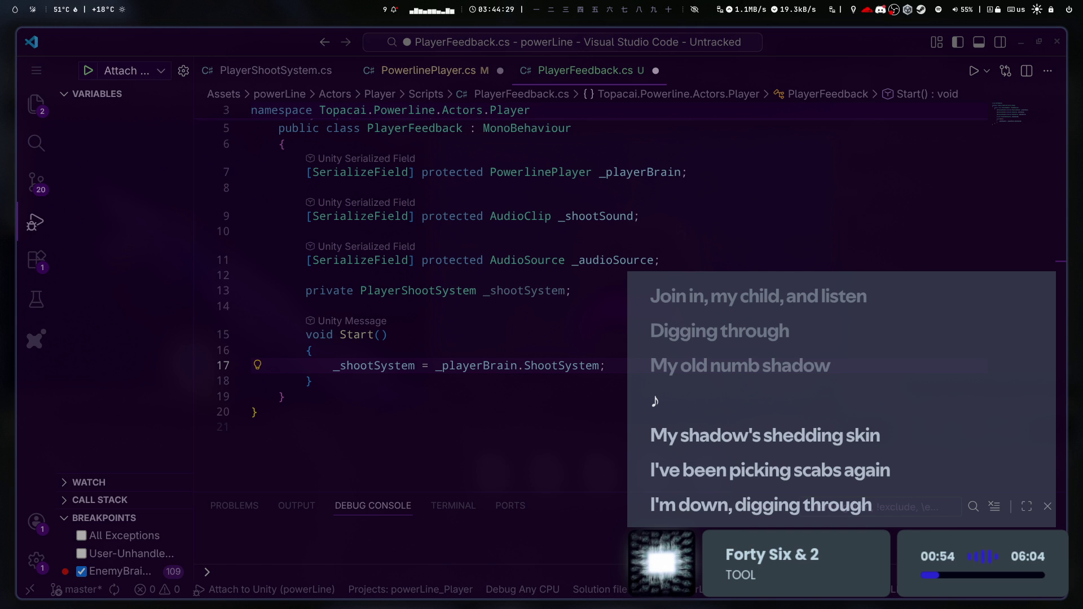
left_click(481, 333)
key("Down")
key("Down")
key("Down")
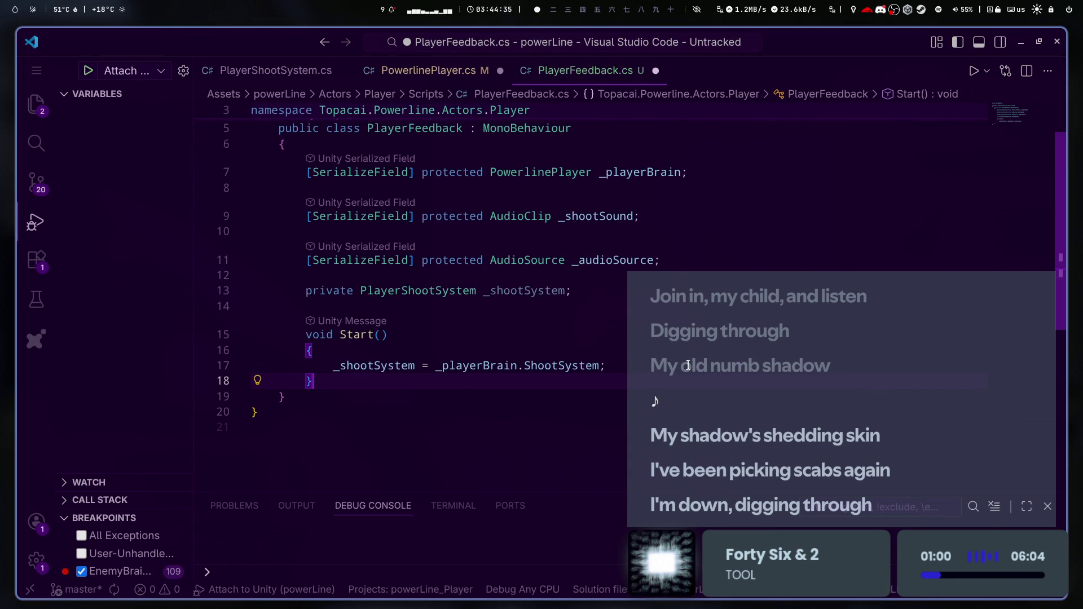
- Open blank lines in Start and add an empty void onShoot() method below it
left_click(671, 370)
key("Return")
key("Return")
left_click(574, 410)
key("Return")
key("Return")
type("void onShoot(")
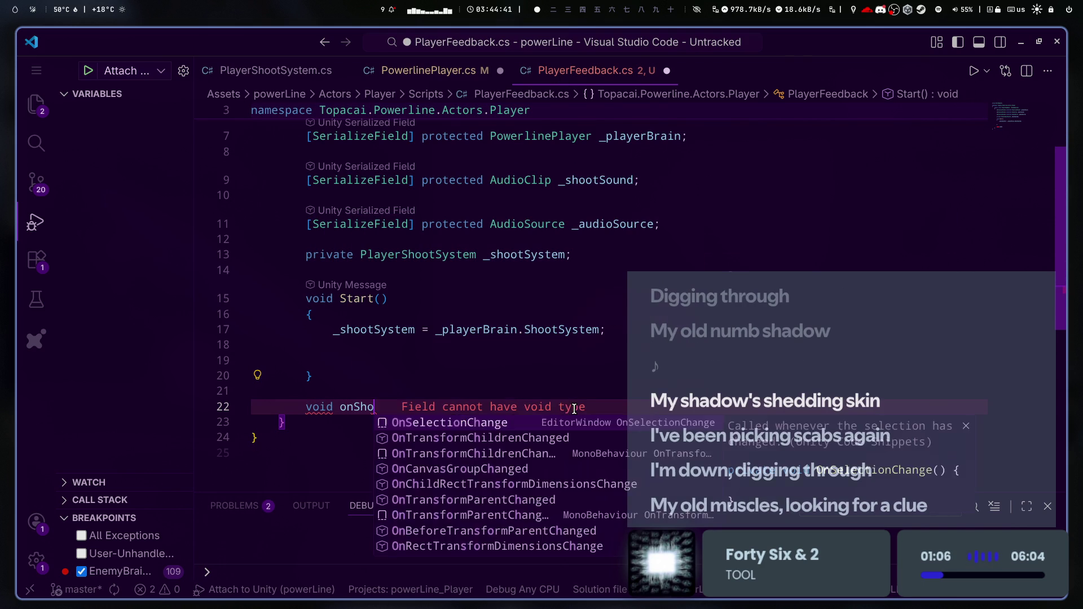
key("End")
key("Return")
type("{")
key("Return")
scroll(575, 409, "down", 1)
- Write _shootSystem.OnPlayerAction in Start, copying the event name from PlayerShootSystem
left_click(620, 316)
left_click(620, 324)
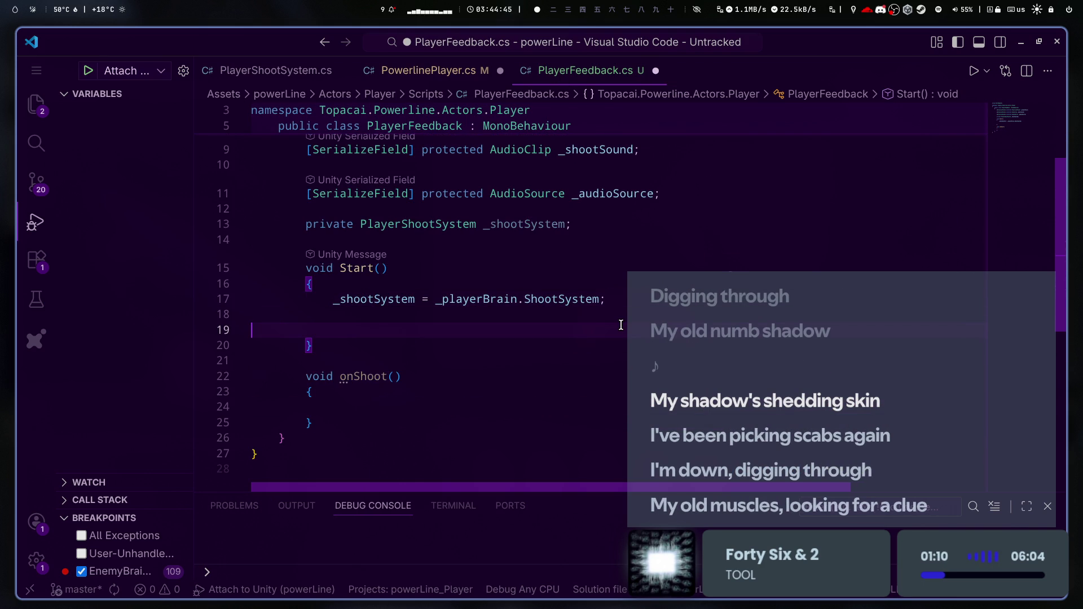
type("_shootSystem.")
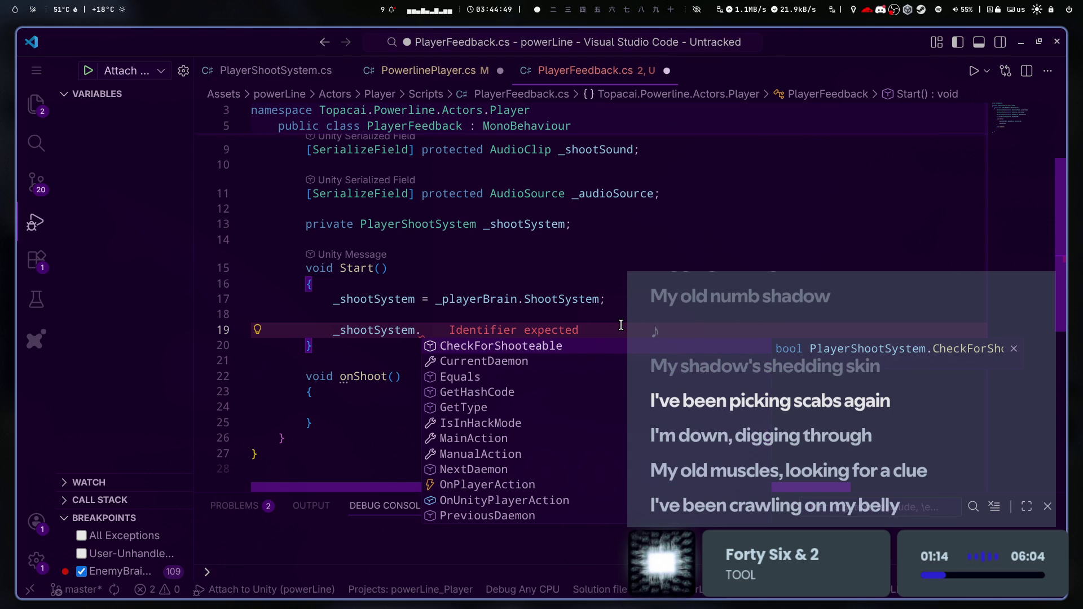
type("even")
key("BackSpace")
key("BackSpace")
key("BackSpace")
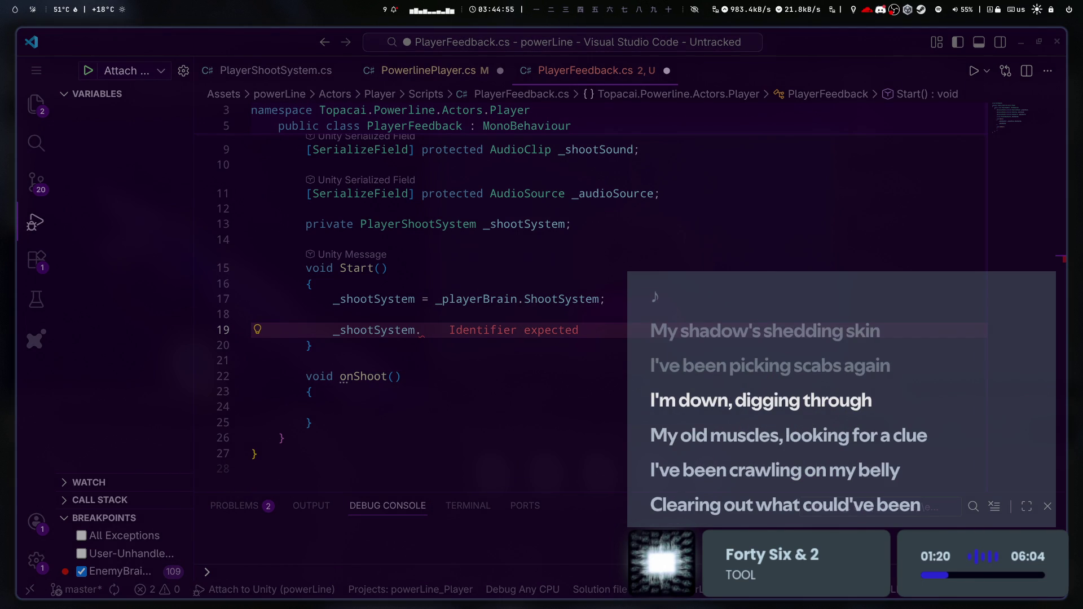
key("ctrl+Page_Up")
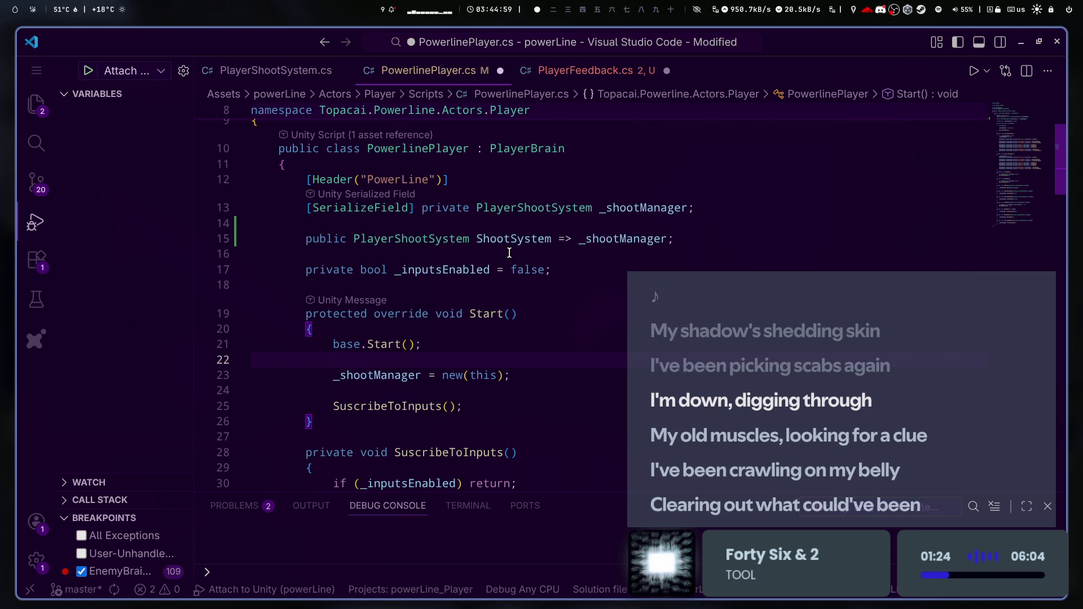
left_click(507, 207, "ctrl")
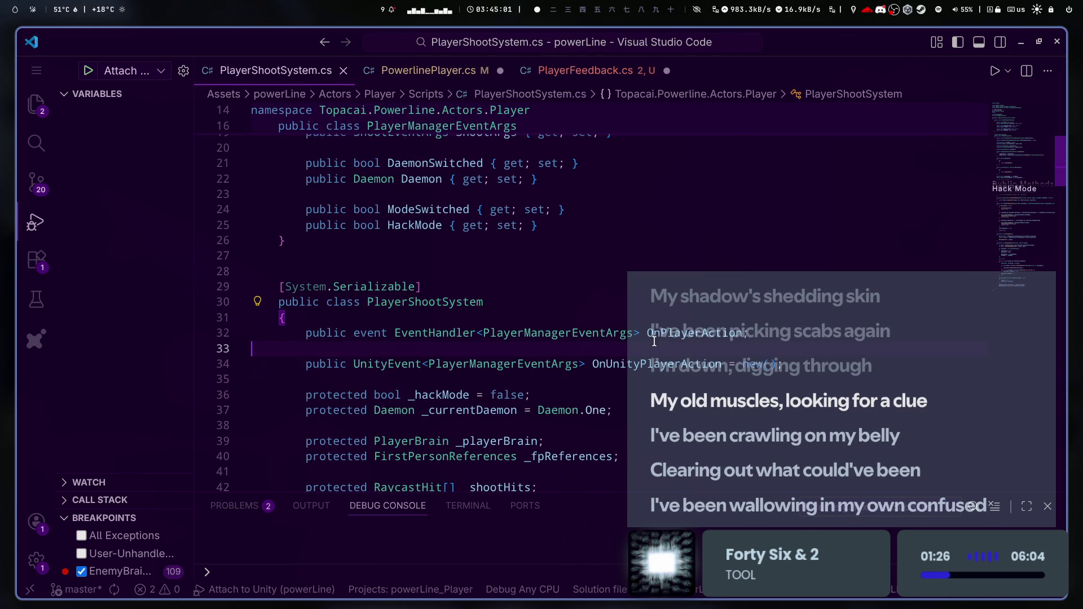
double_click(676, 333)
key("ctrl+c")
key("ctrl+Page_Down")
key("ctrl+Page_Down")
key("ctrl+v")
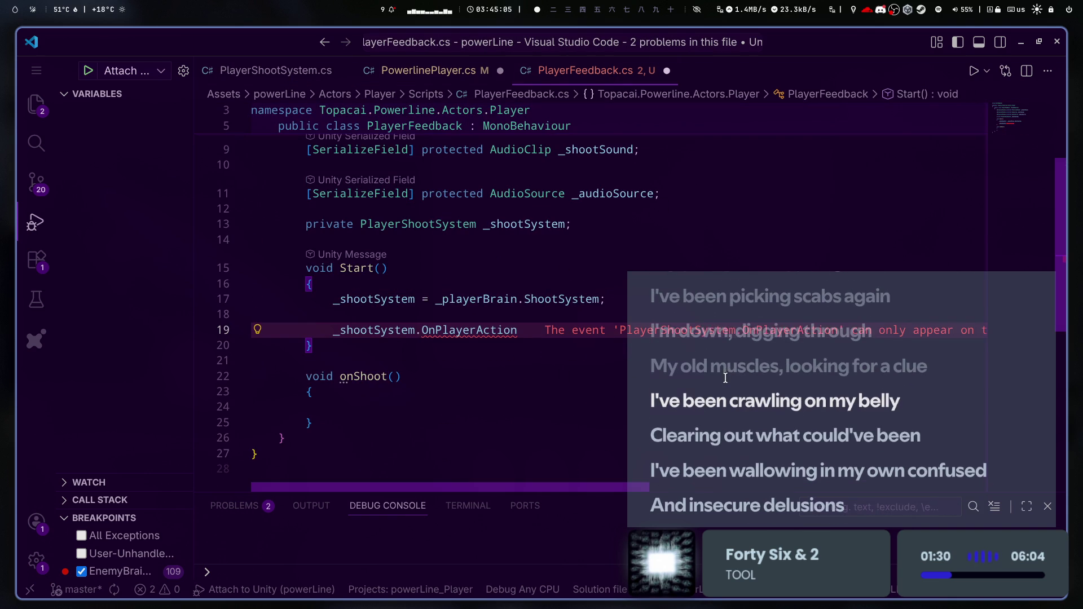
type(".")
key("BackSpace")
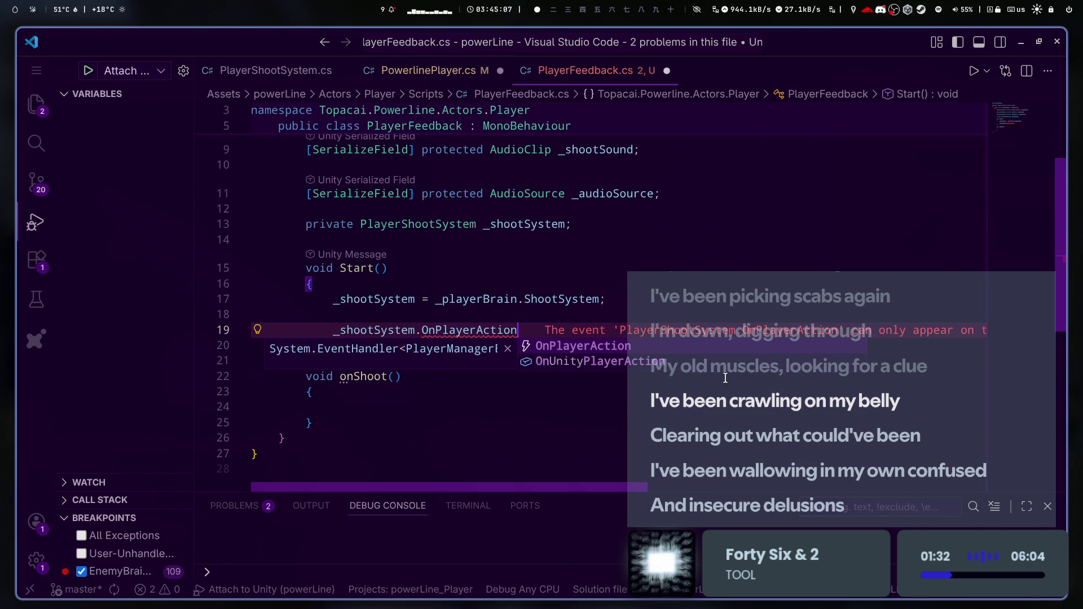
- Look up the OnPlayerAction definition and give onShoot a 'PlayerManagerEventArgs args' parameter
key("F12")
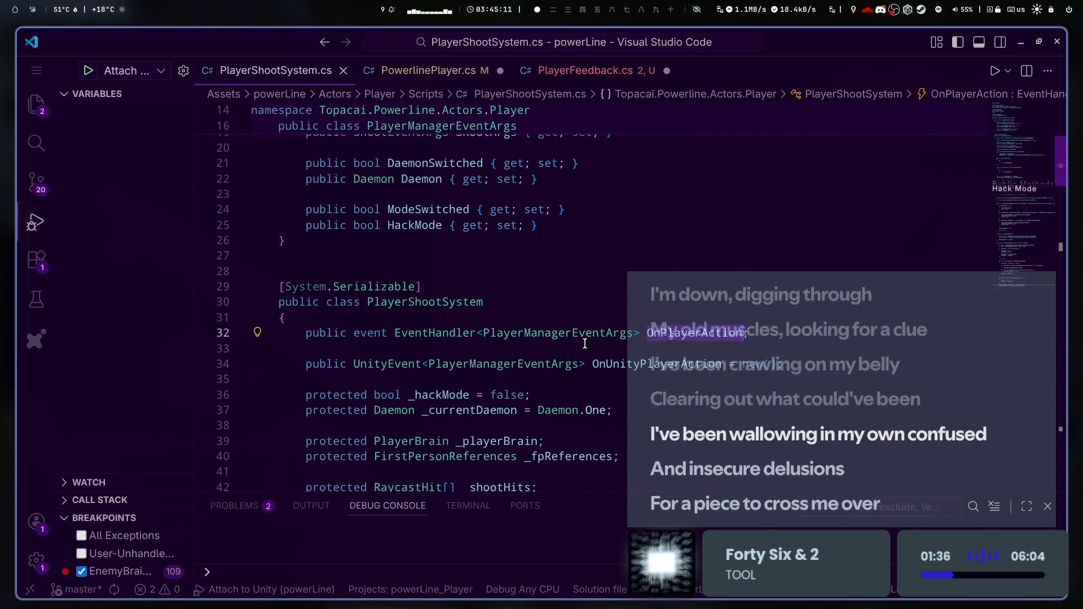
left_click(584, 343)
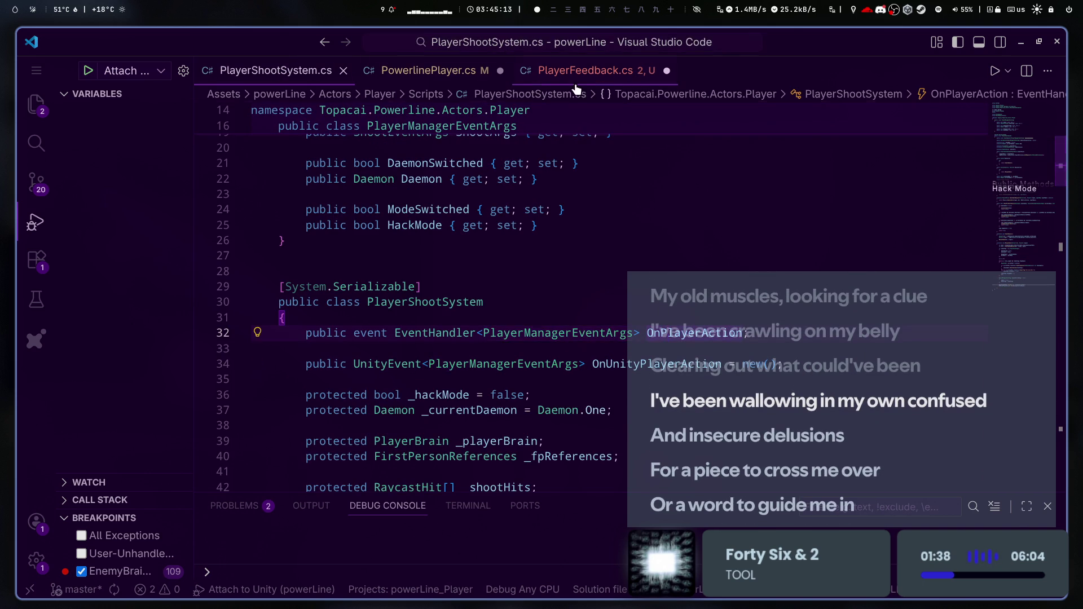
key("ctrl+alt+minus")
key("F12")
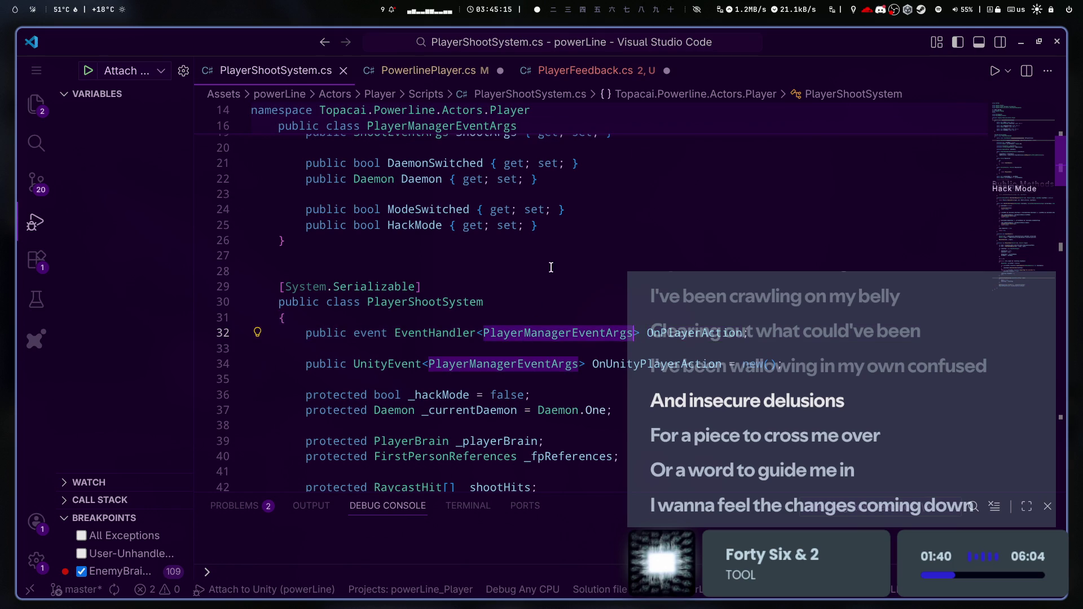
key("ctrl+alt+minus")
left_click(391, 376)
type("PlayerManagerEventArgs ")
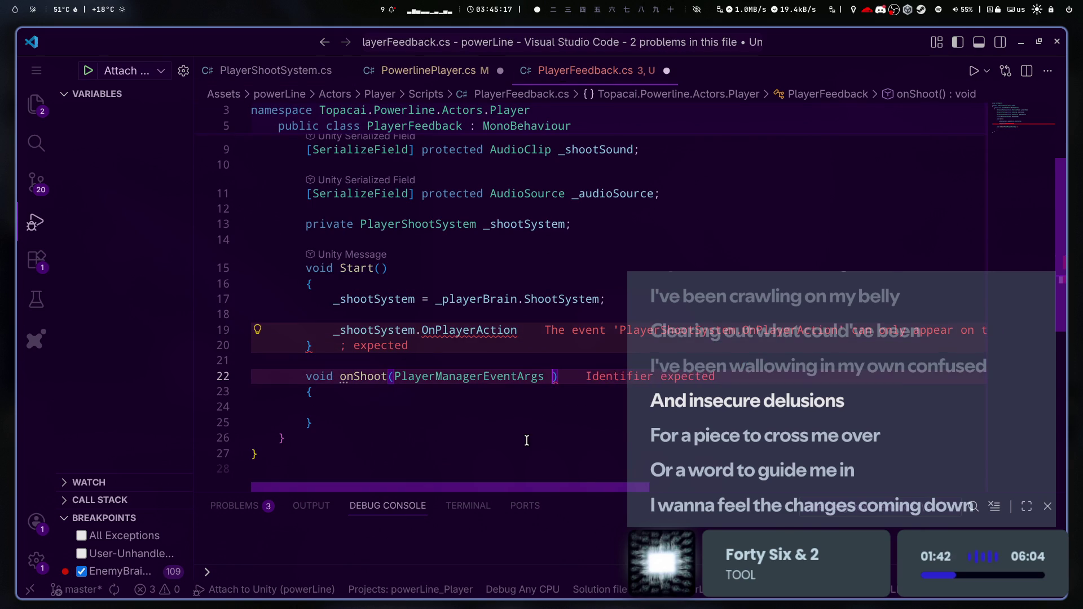
type("args")
- Subscribe the handler with 'OnPlayerAction += onShoot;' in Start
left_click(550, 314)
left_click(553, 330)
type("+=")
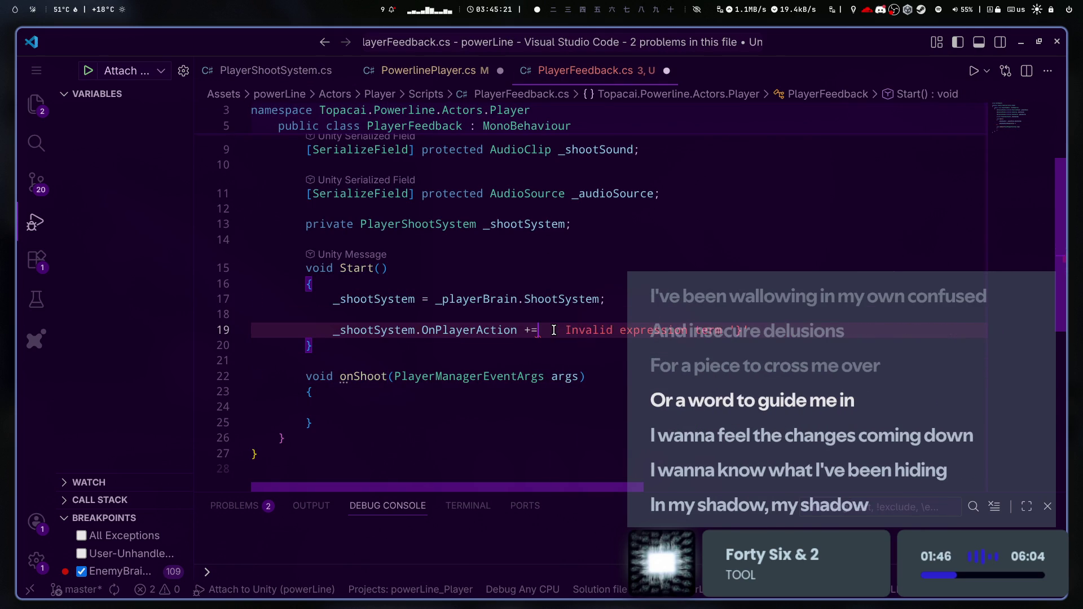
type(" onSh")
key("Tab")
type(";")
left_click(737, 357)
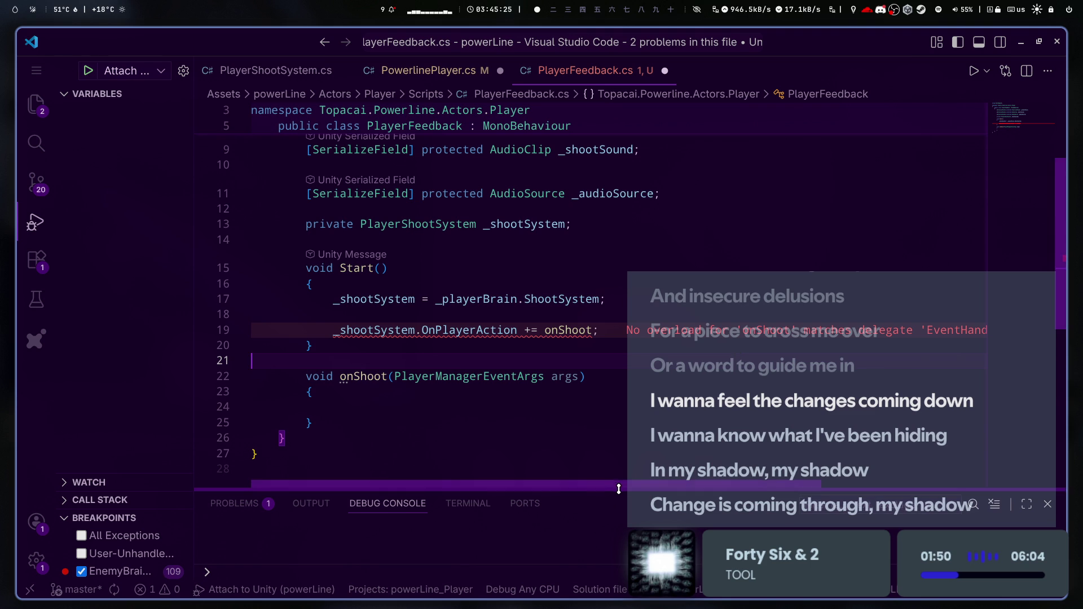
- Change onShoot's parameter type to EventHandler<PlayerManagerEventArgs>, checking PlayerShootSystem.cs for reference
left_click(263, 73)
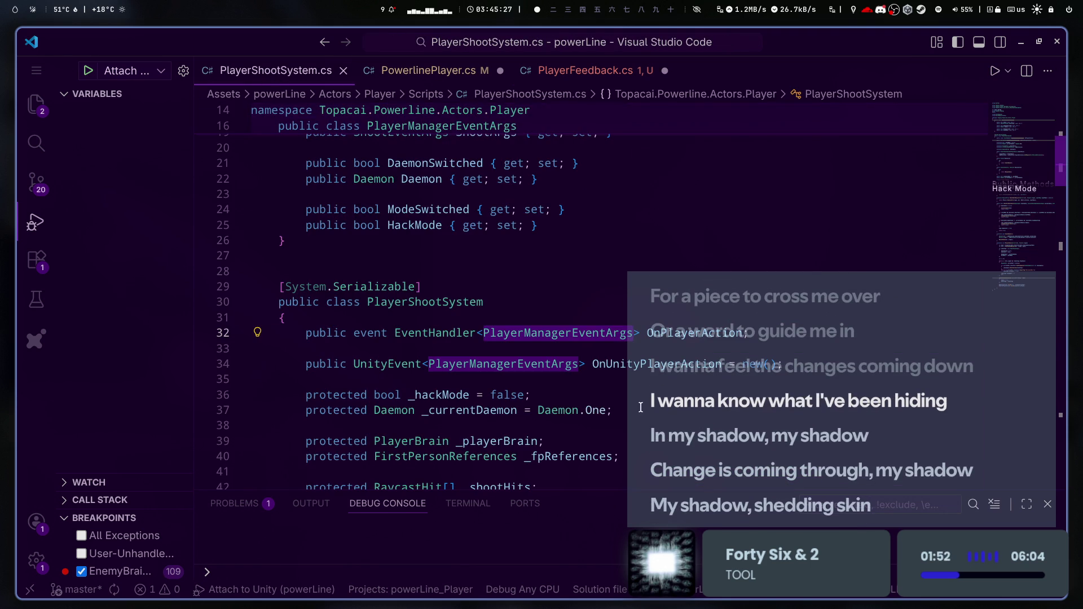
left_click(570, 74)
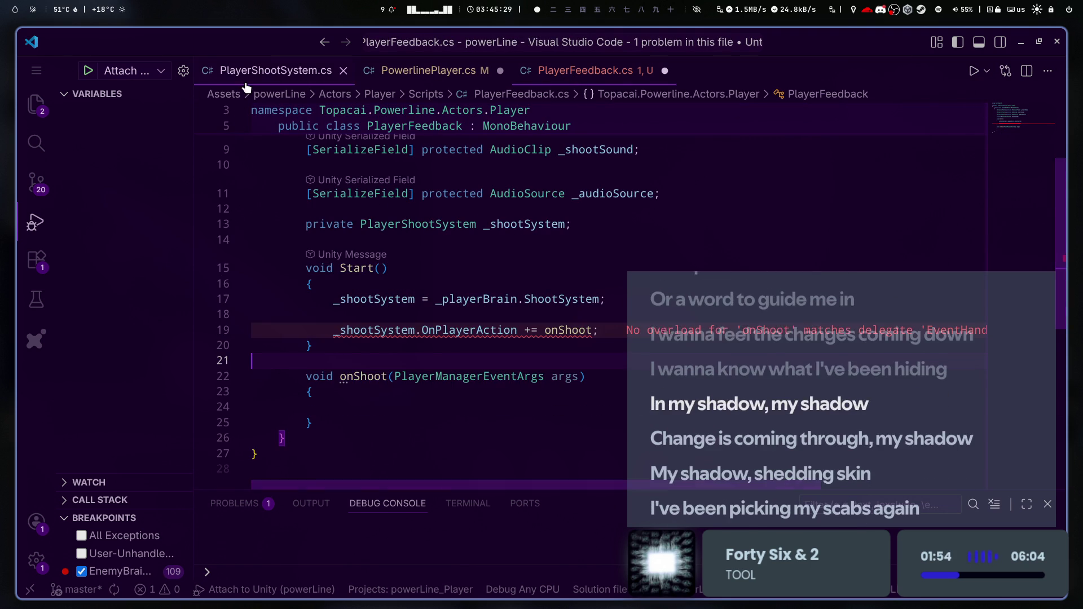
double_click(450, 376)
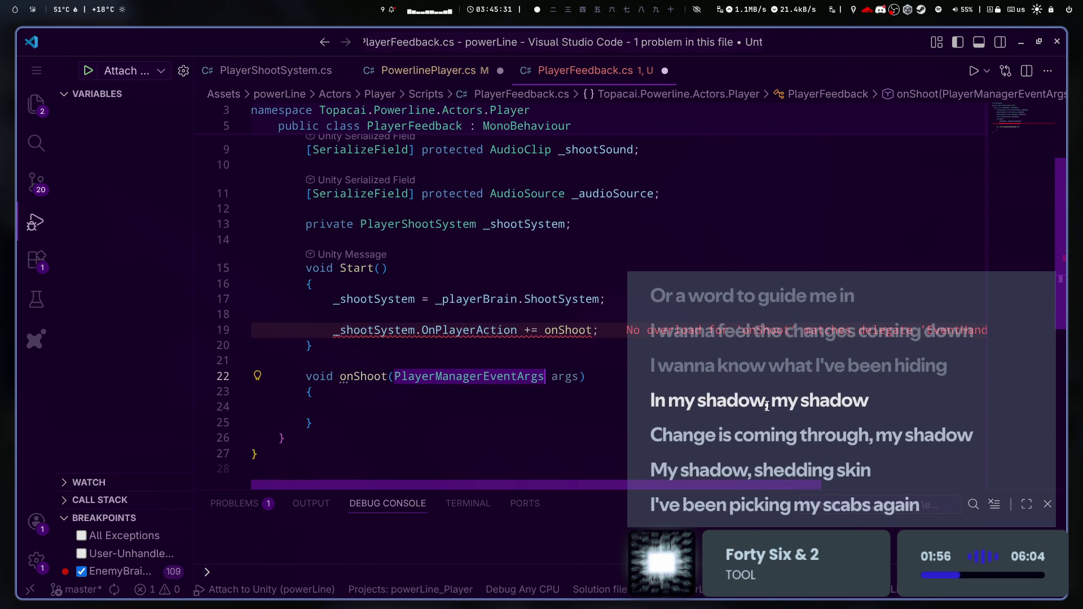
type("EVent")
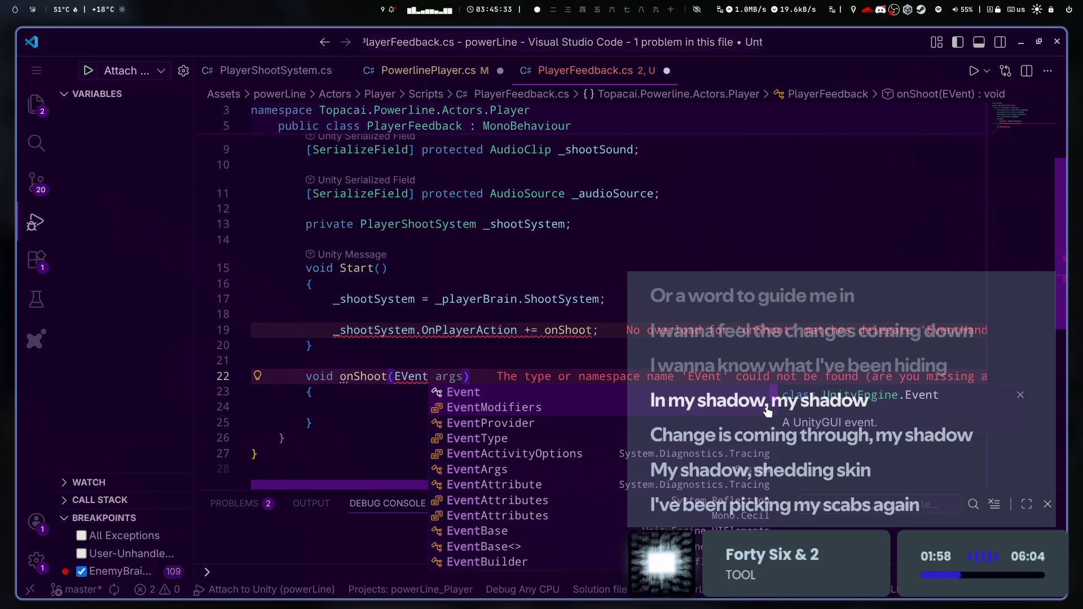
key("BackSpace")
key("BackSpace")
key("BackSpace")
type("EventHandler")
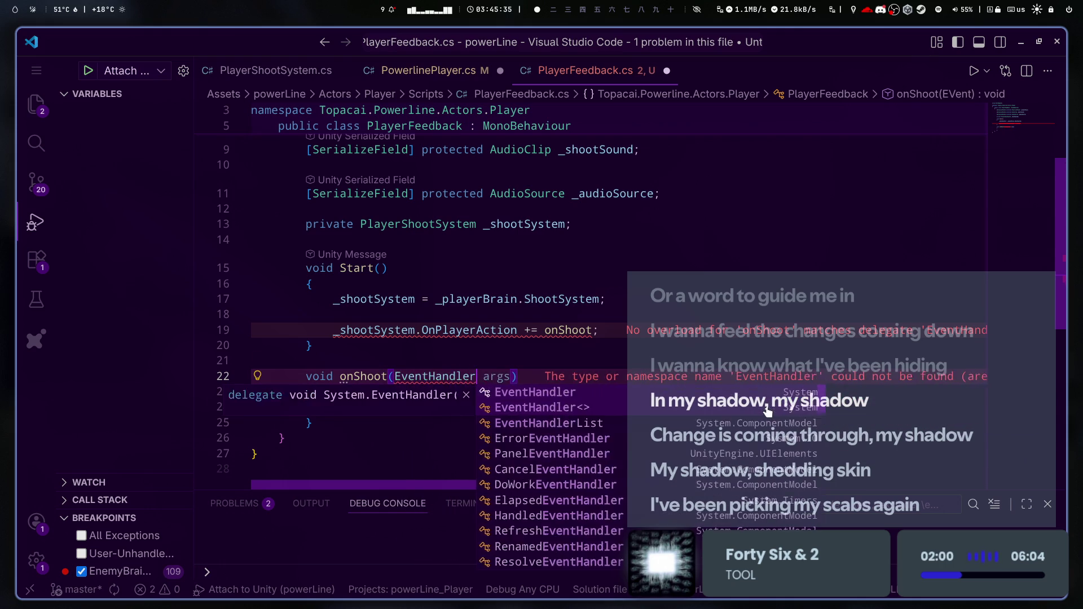
key("Escape")
left_click(254, 69)
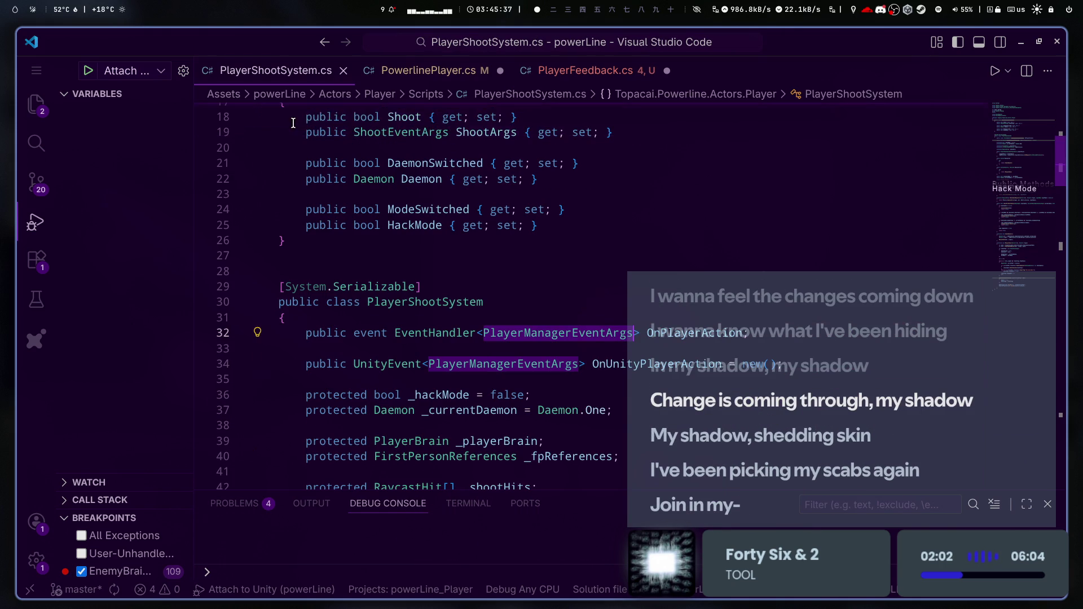
left_click(586, 70)
type("> args)")
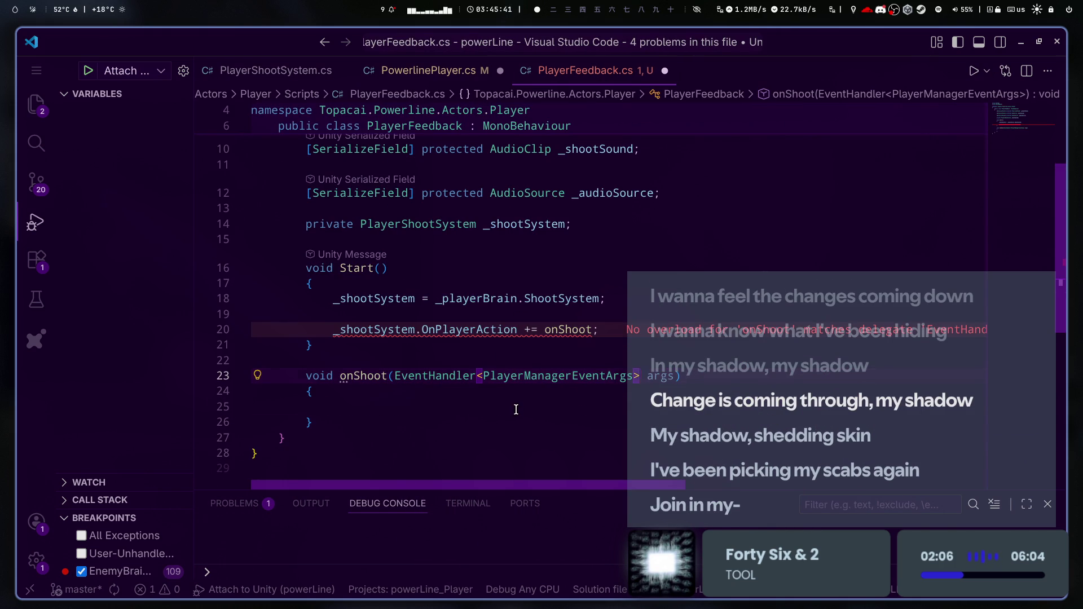
- Recheck the OnPlayerAction event type, then bring up Quick Fix on the += line
left_click(516, 409)
key("ctrl+Tab")
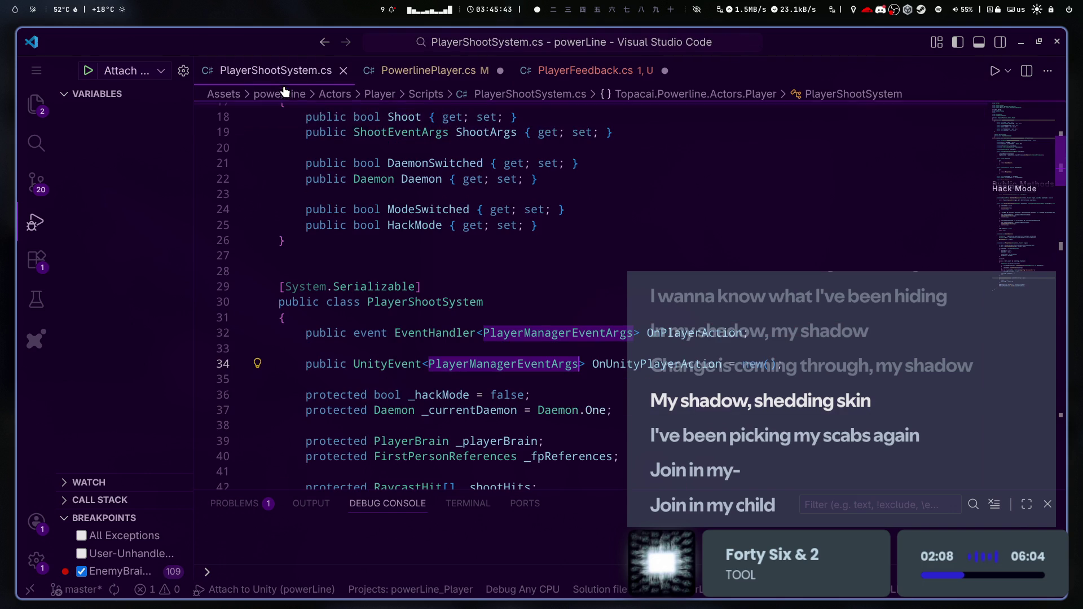
key("ctrl+Tab")
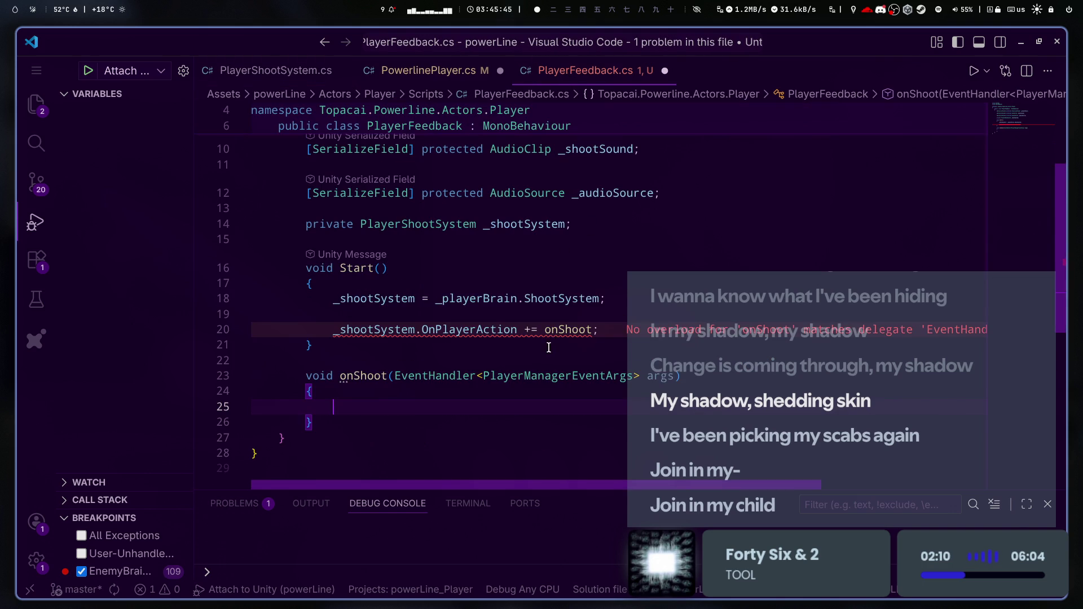
left_click(517, 314)
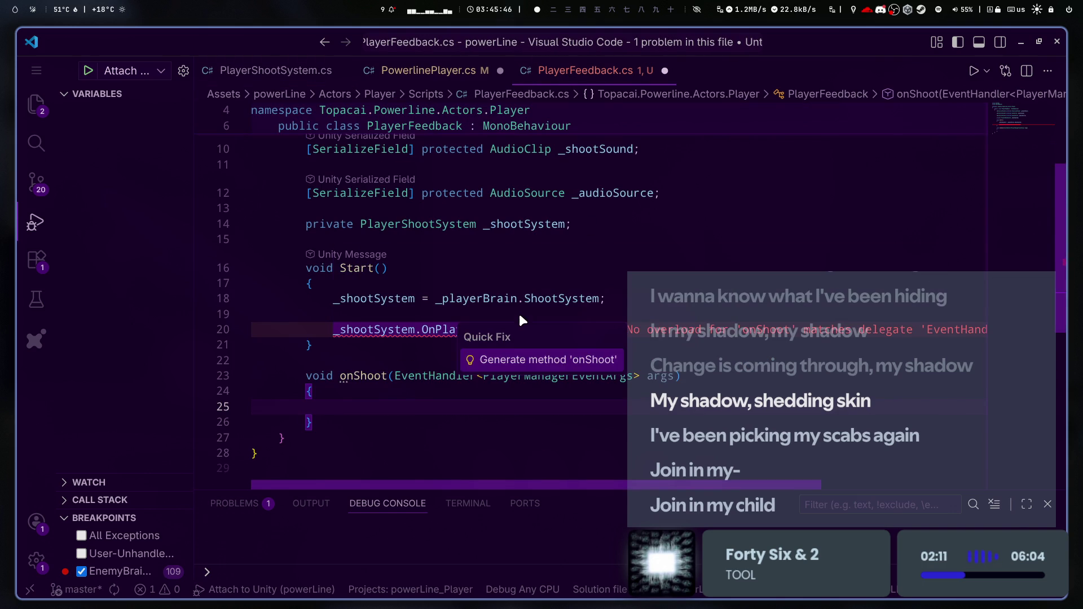
- Generate method 'onShoot' from Quick Fix and delete the old empty onShoot stub
left_click(525, 361)
scroll(470, 338, "down", 1)
left_click(470, 339)
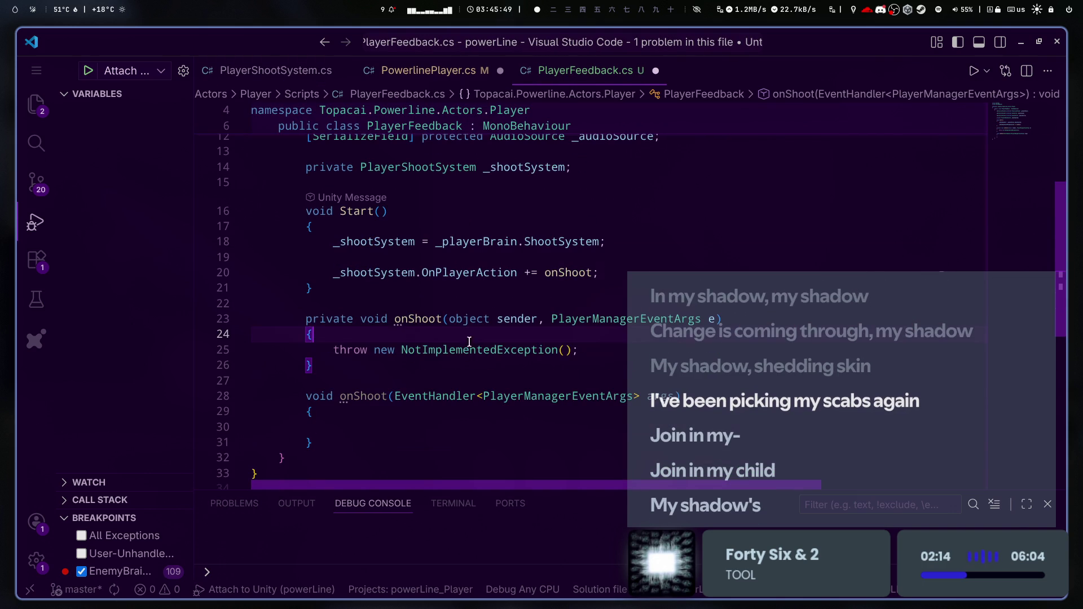
mouse_move(338, 443)
left_mouse_down()
mouse_move(294, 412)
mouse_move(190, 376)
left_mouse_up()
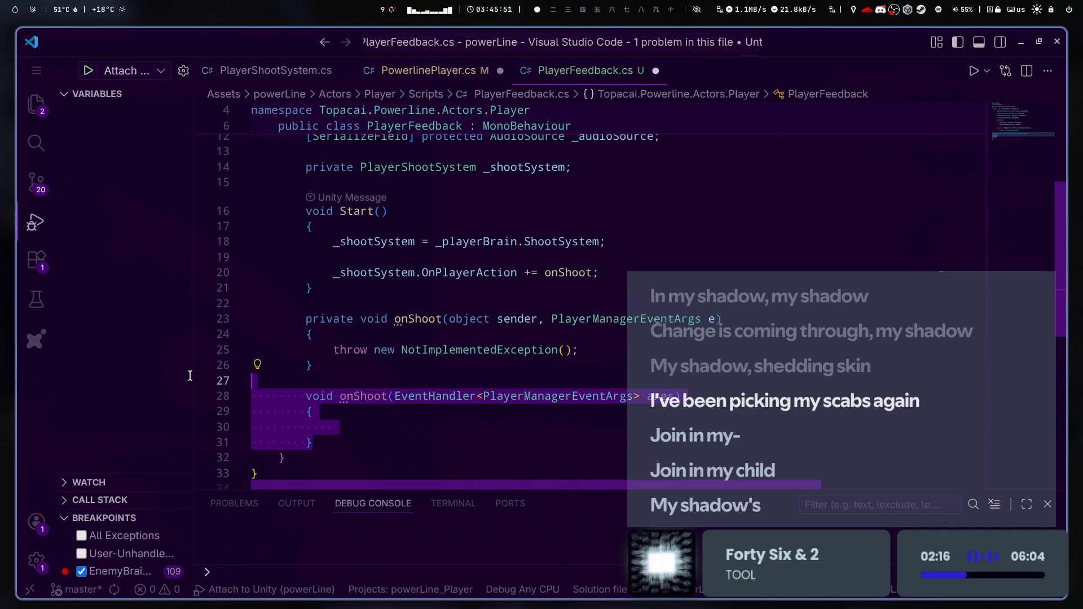
key("BackSpace")
- Rename the handler to OnShoot and delete its throw NotImplementedException line
left_click(572, 280)
key("F2")
type("OnShoot")
key("Return")
left_click(587, 350)
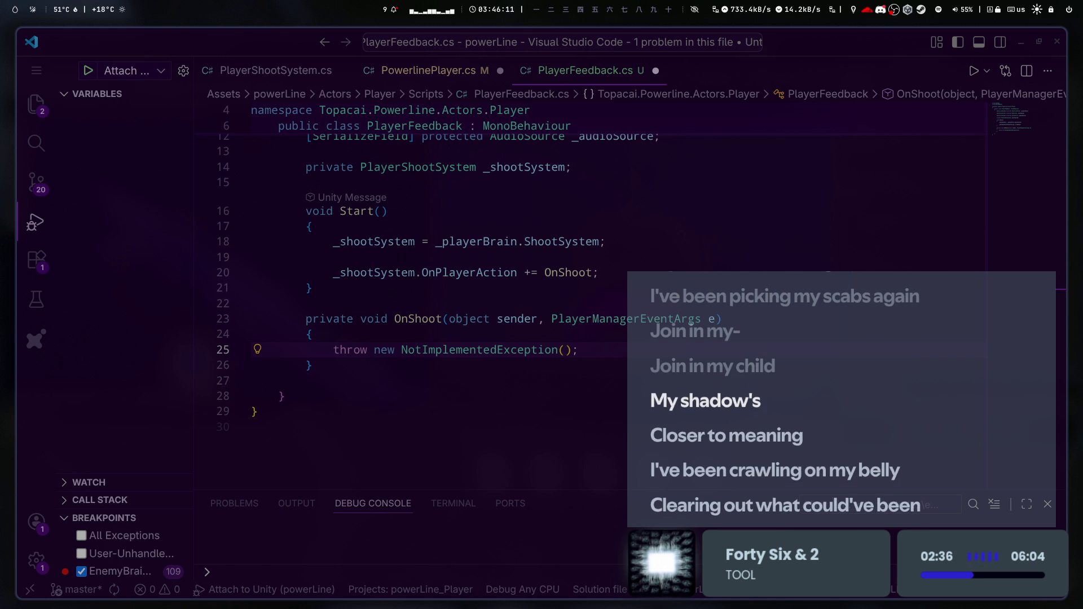
left_click(583, 329)
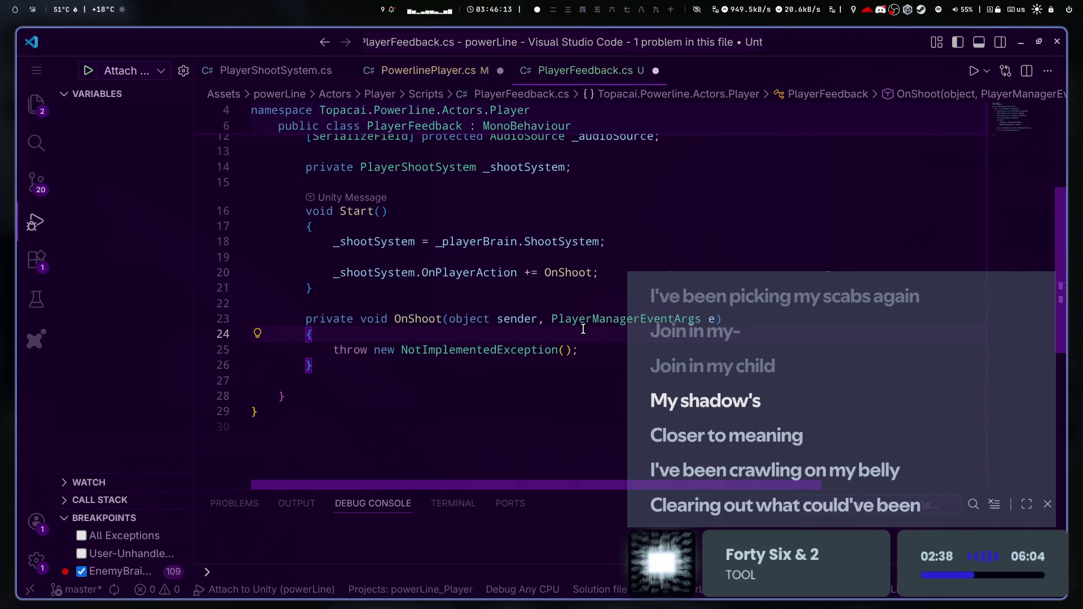
left_click_drag(578, 350, 334, 350)
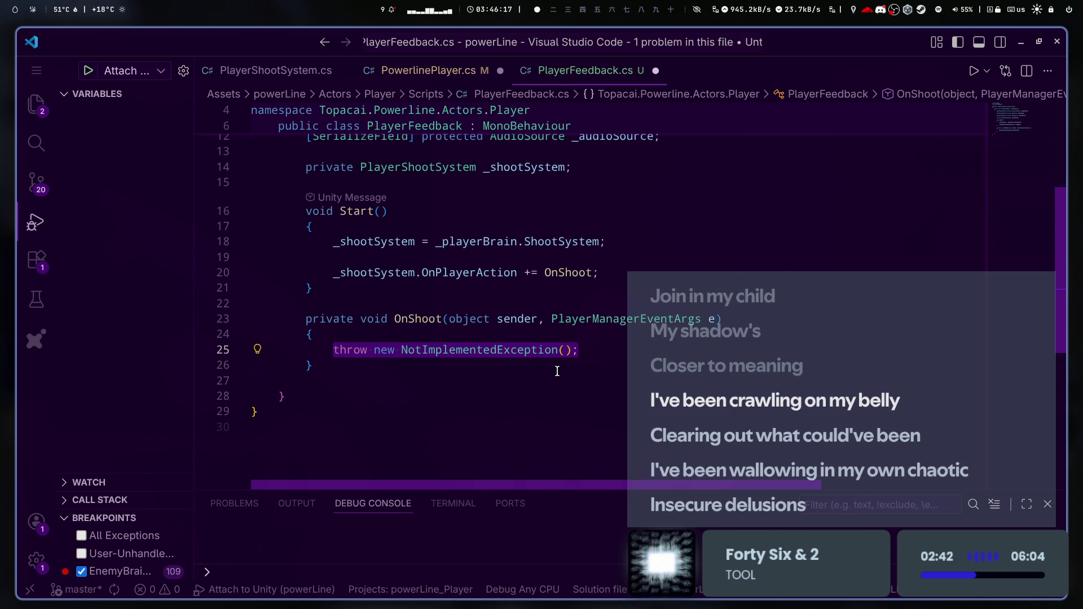
key("BackSpace")
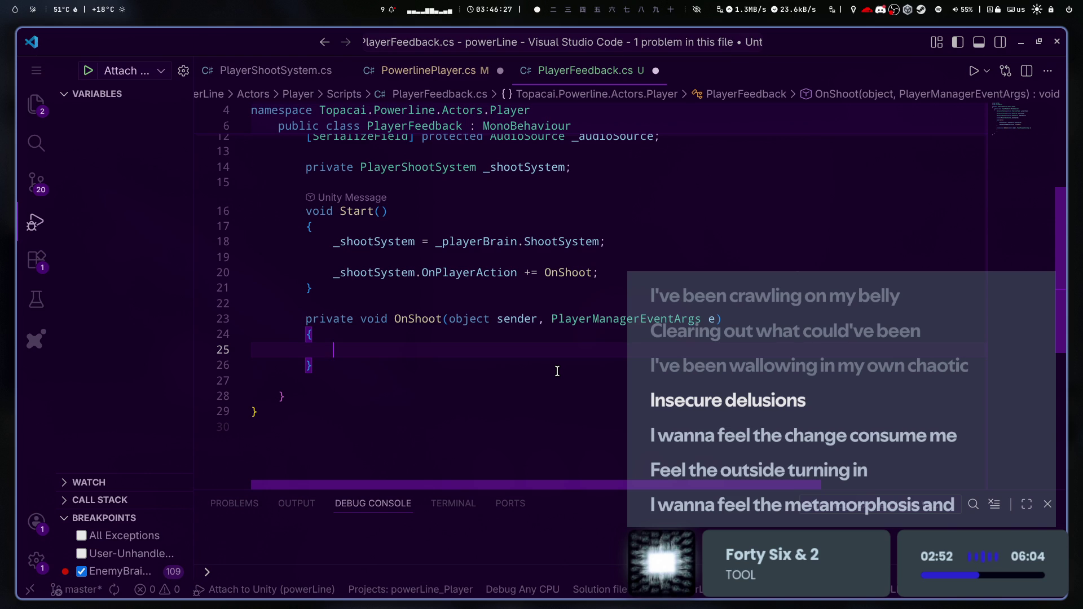
- Scroll through PowerlinePlayer.cs's input subscriptions, save it, and switch back to PlayerFeedback.cs
key("ctrl+Page_Up")
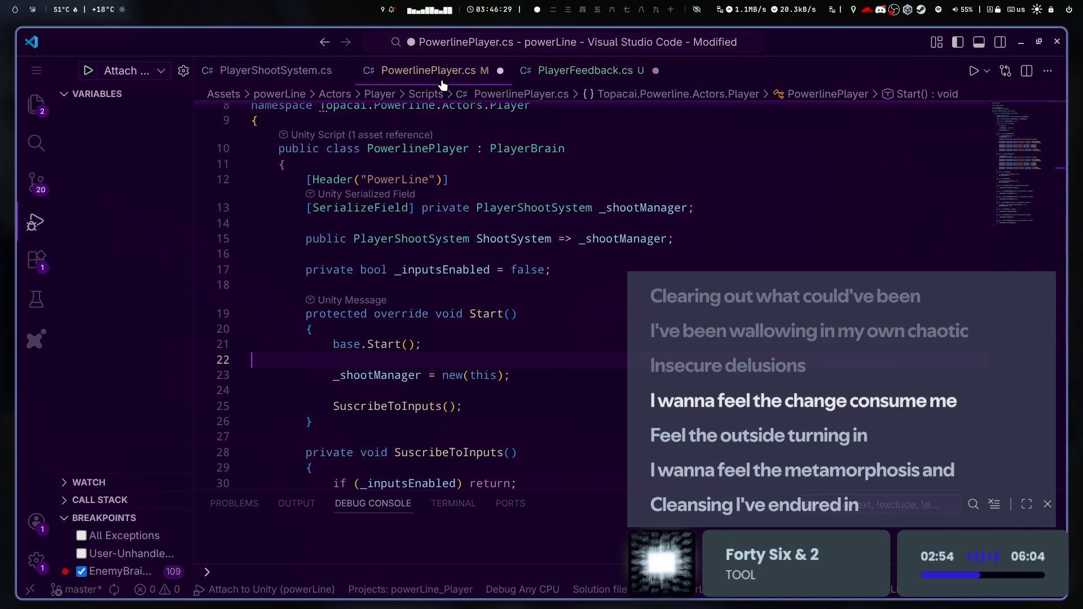
scroll(828, 399, "down", 2)
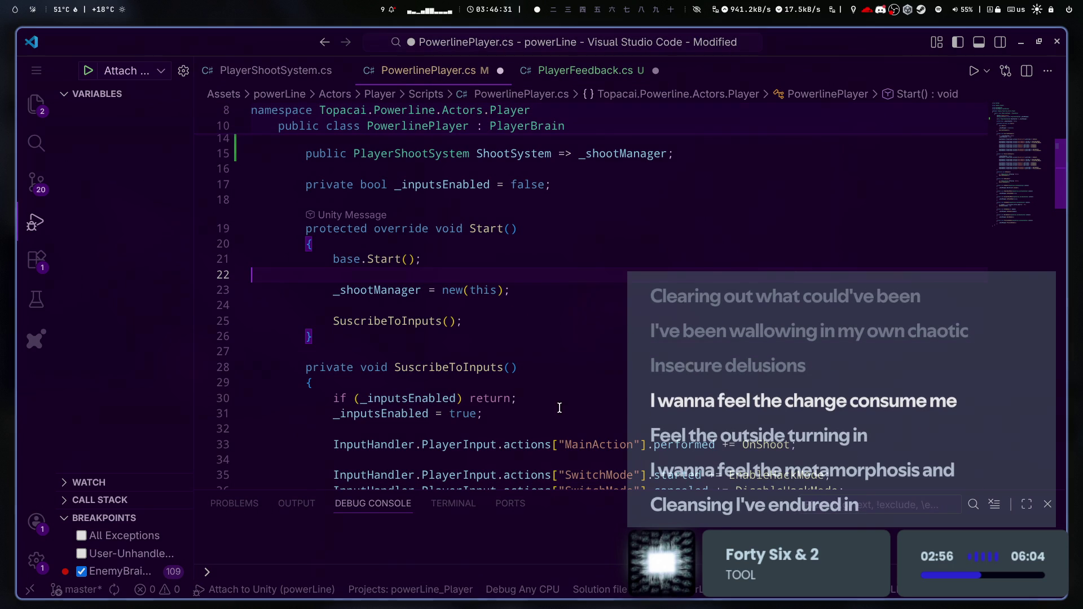
scroll(771, 406, "up", 5)
scroll(772, 406, "down", 3)
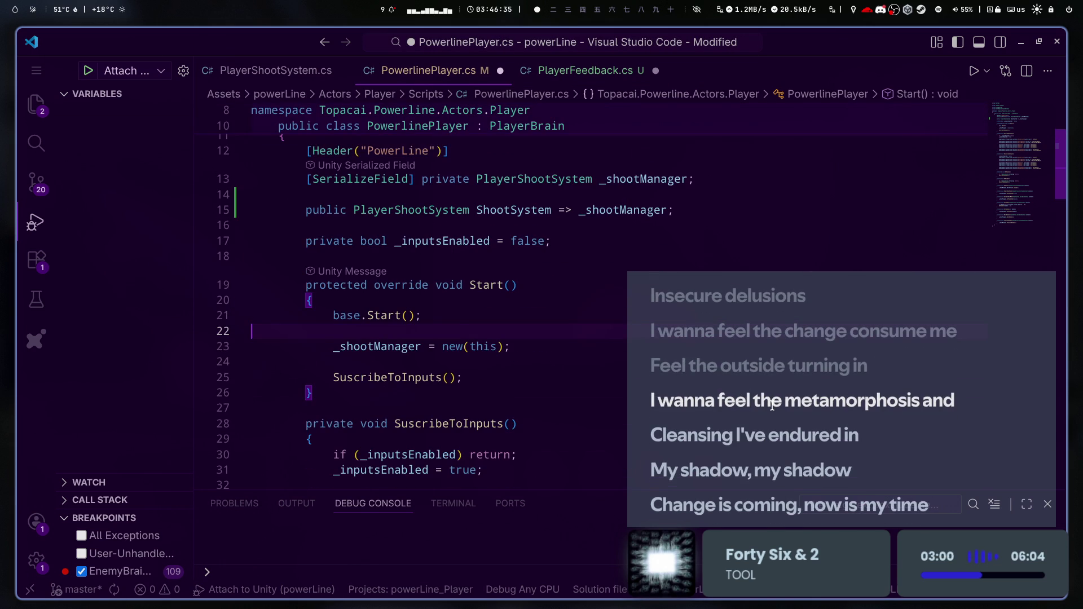
key("ctrl+s")
scroll(771, 406, "down", 3)
scroll(771, 406, "down", 10)
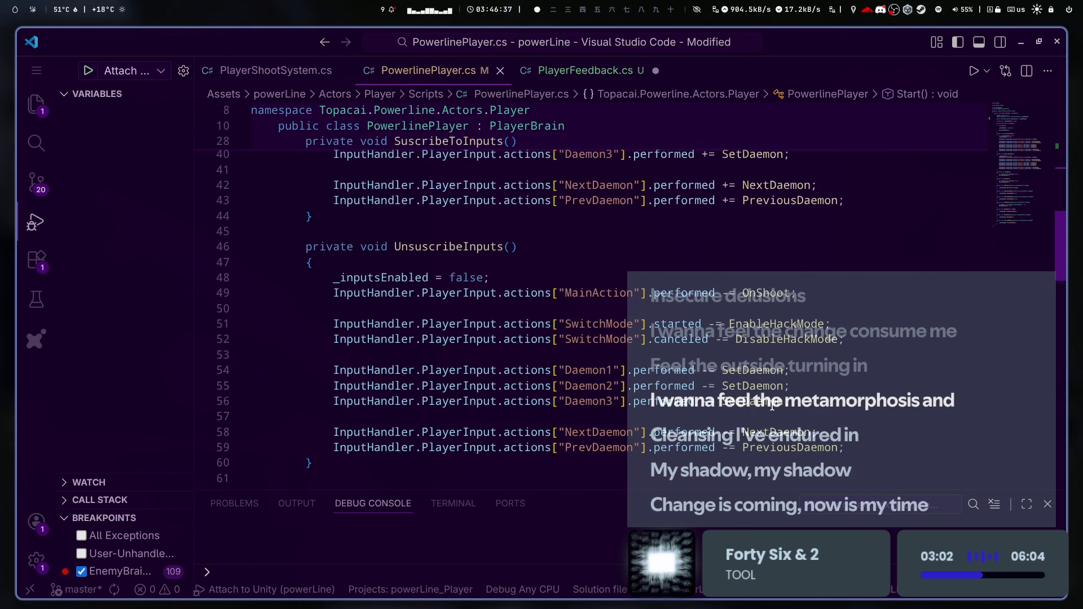
scroll(771, 405, "up", 5)
scroll(772, 406, "up", 10)
left_click(586, 70)
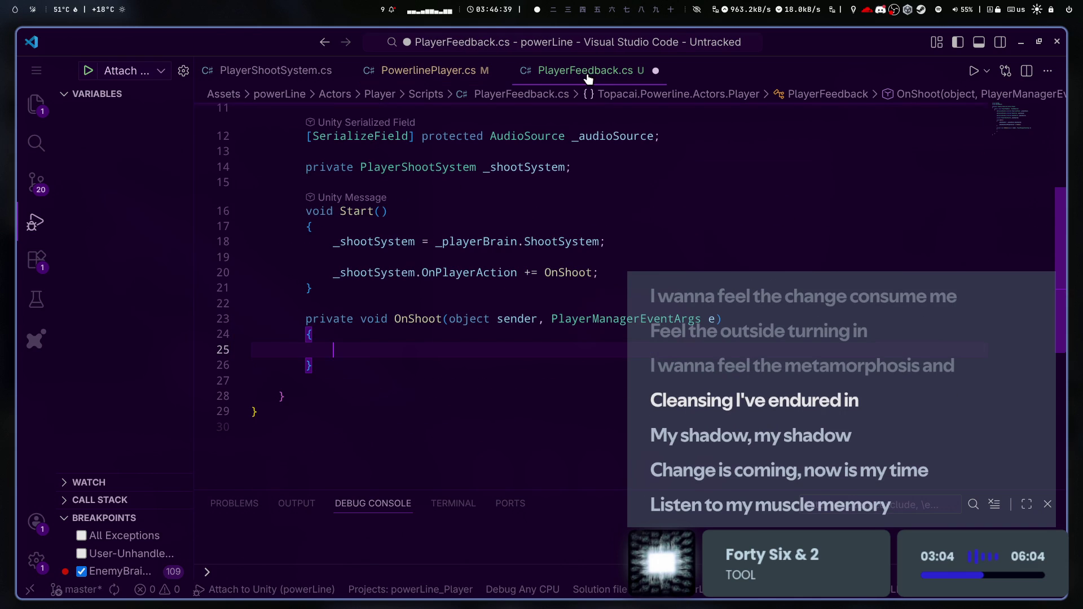
scroll(543, 358, "up", 2)
- In OnShoot, add the line '_audioSource.clip = _shootSound;'
left_click(653, 193)
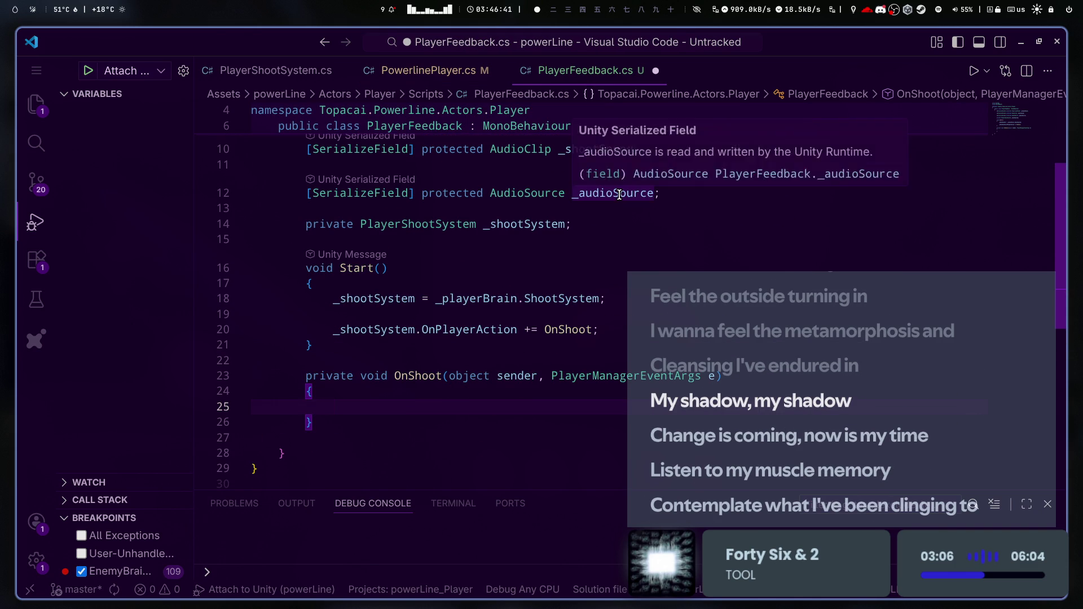
left_click(362, 415)
type("_audioSource.")
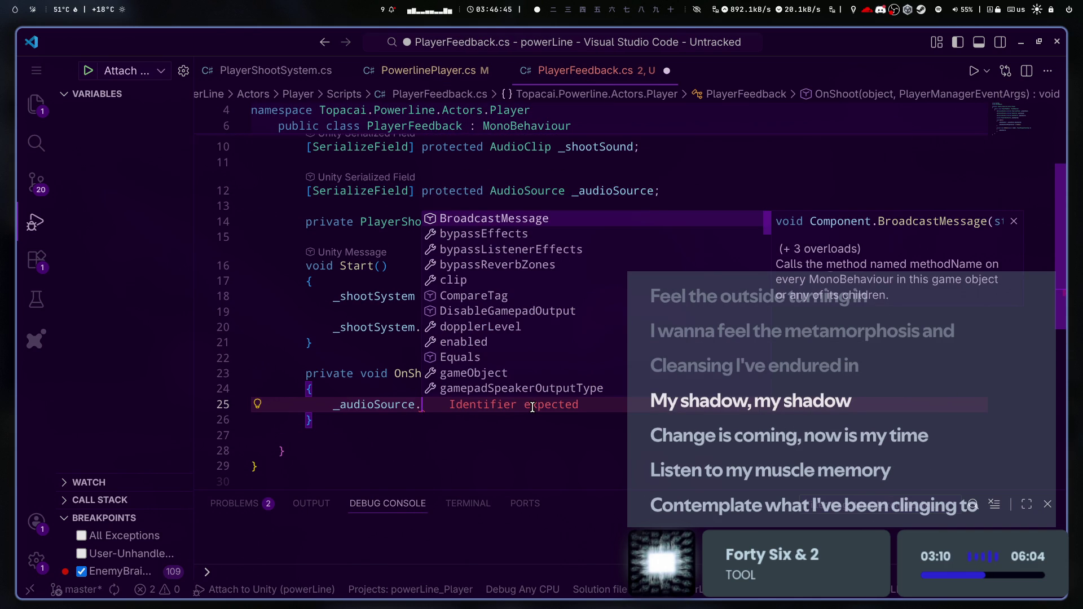
type("_s")
key("BackSpace")
key("BackSpace")
type("au")
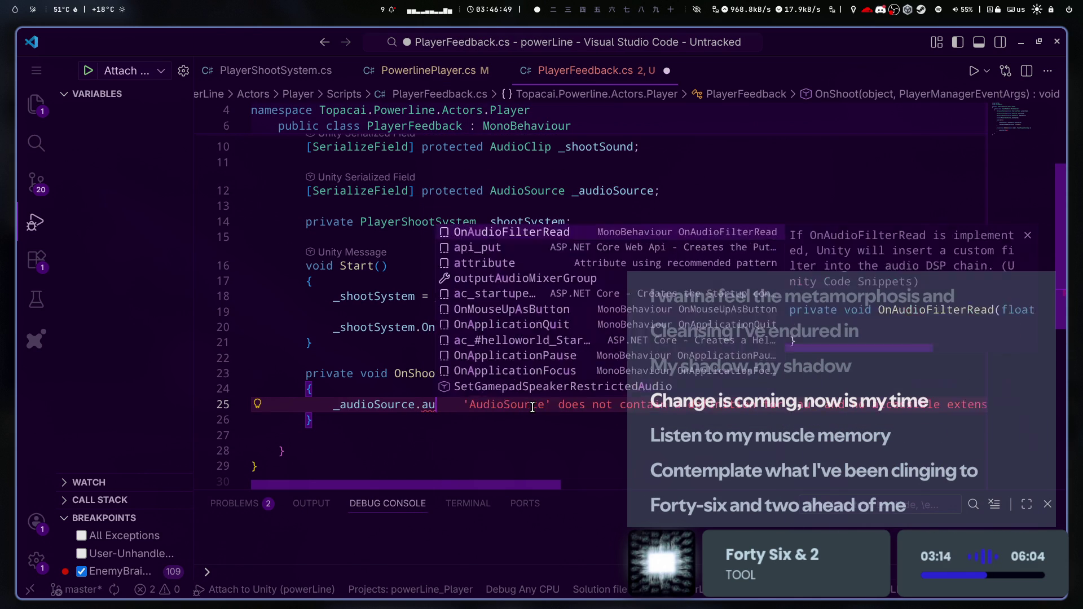
key("BackSpace")
key("BackSpace")
type("clip")
key("Escape")
type("= _")
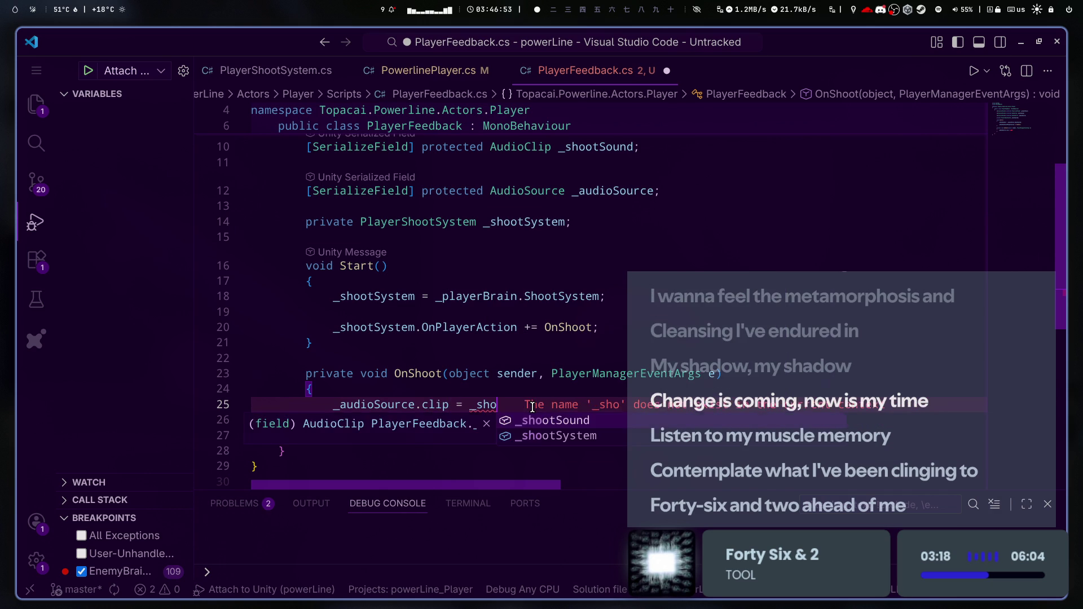
type("sh")
key("Tab")
type(";")
key("Return")
- Add '_audioSource.Play();' below it and save PlayerFeedback.cs
type("_audio")
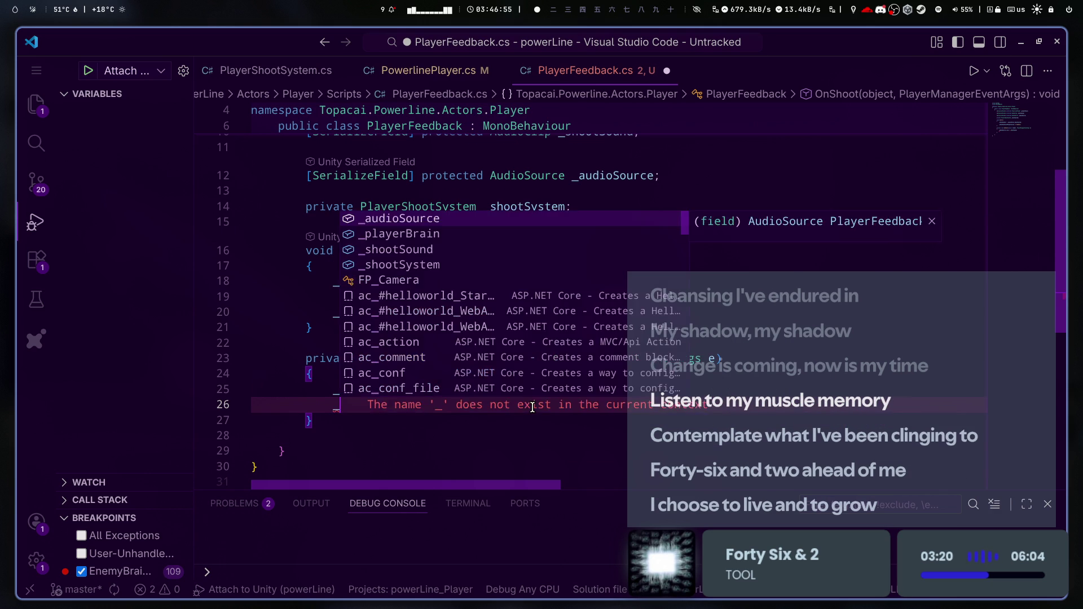
key("Tab")
type(".Pla")
key("Tab")
type("()")
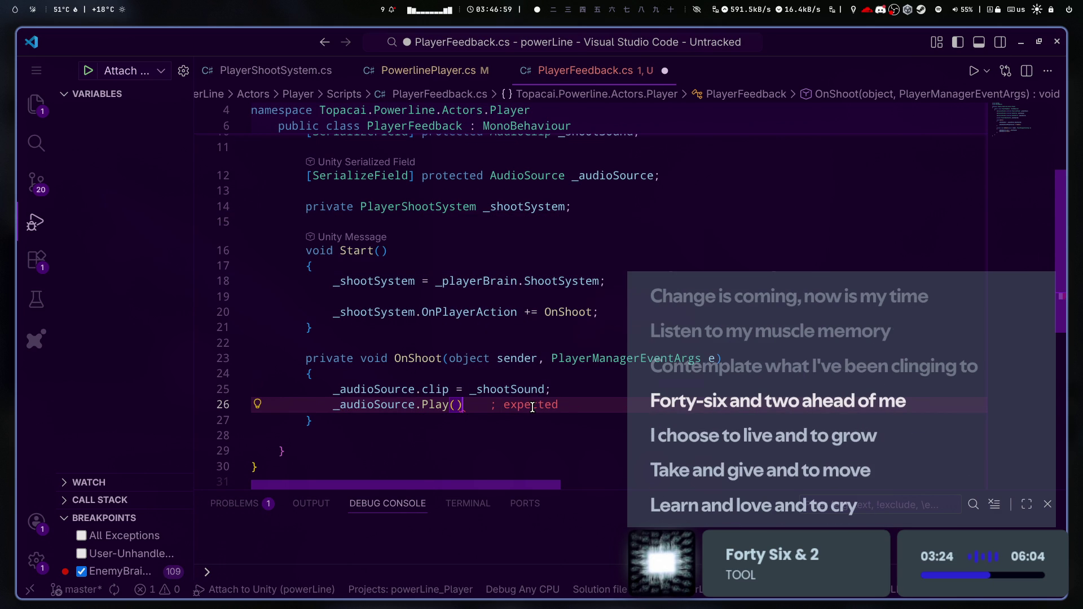
type(";")
key("ctrl+s")
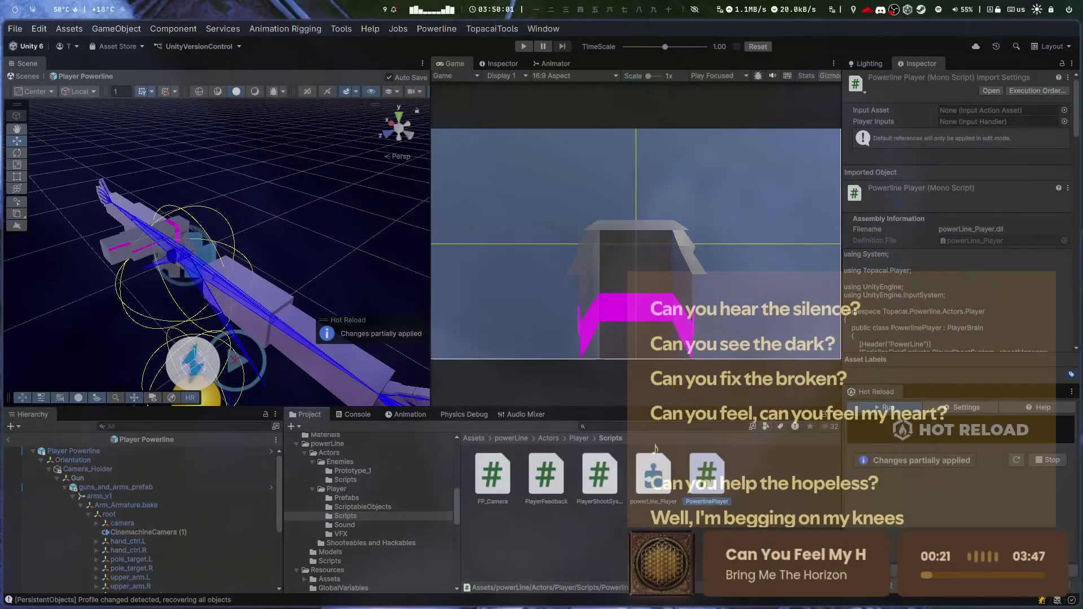
- Deselect PowerlinePlayer by clicking empty space in the Project window's Scripts folder
left_click(750, 502)
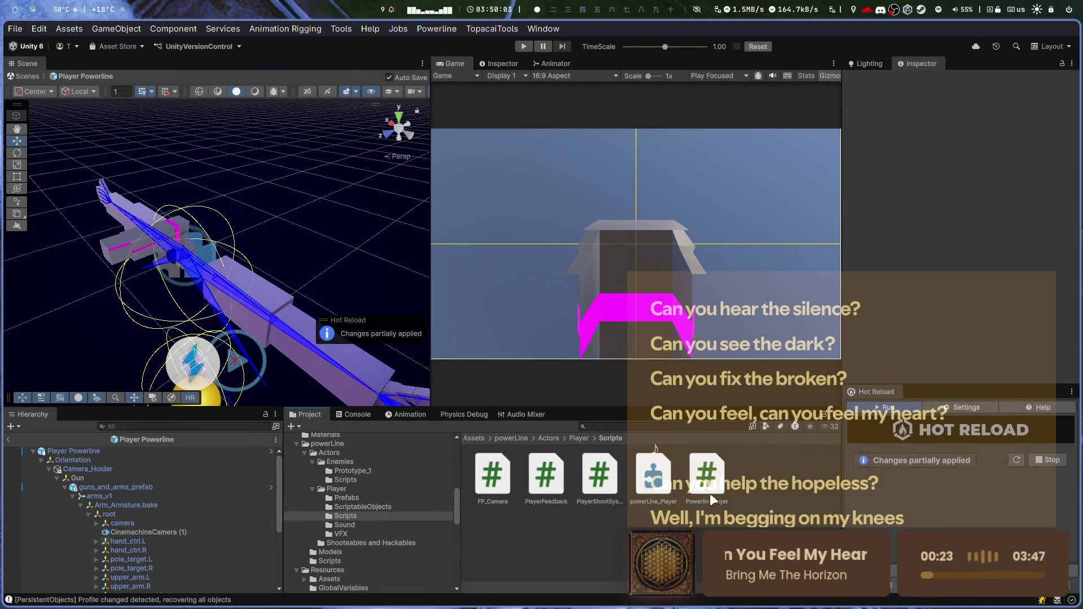
- Alt+Tab to VS Code and back so Hot Reload recompiles, then select Player Powerline
key("alt+Tab")
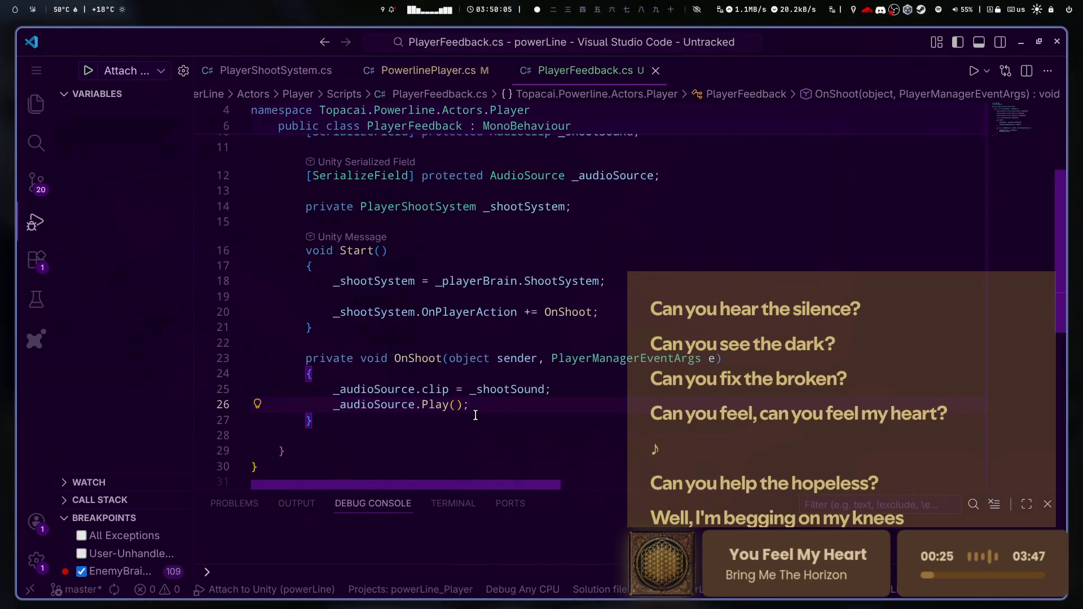
key("alt+Tab")
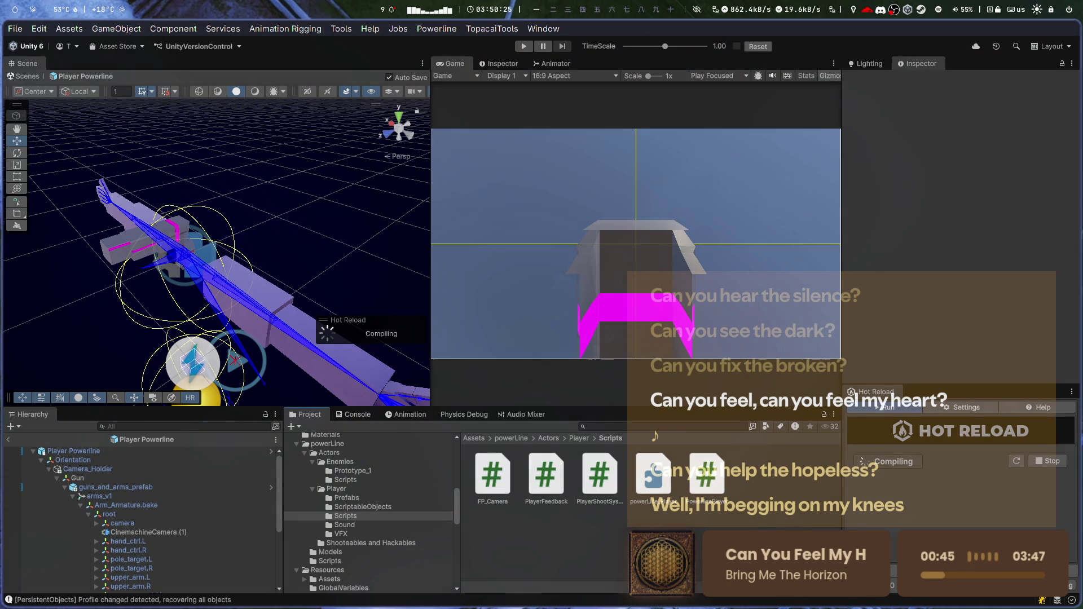
key("XF86AudioNext")
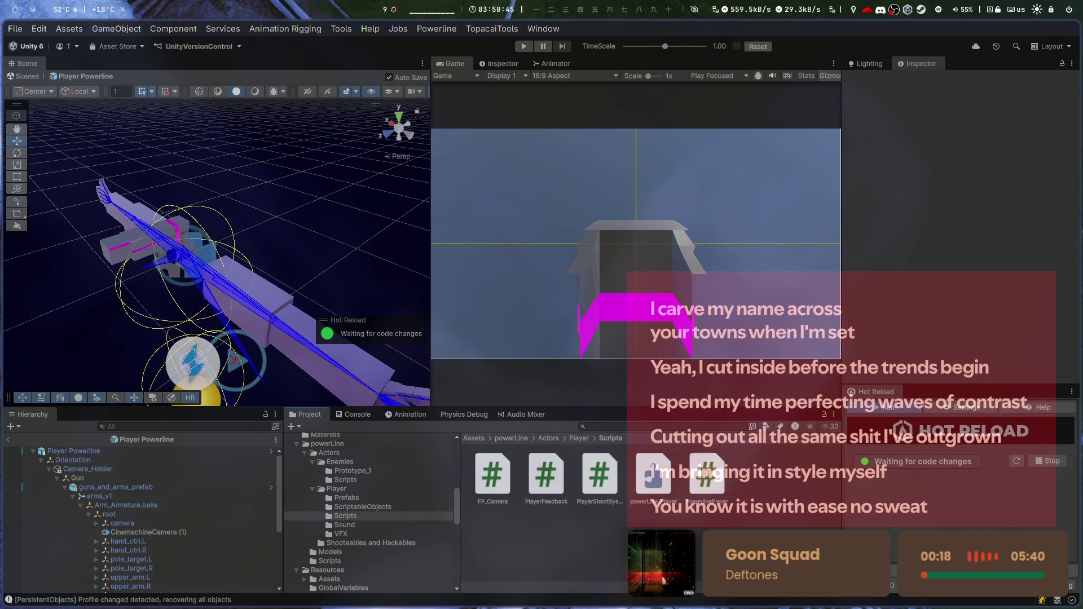
left_click(122, 451)
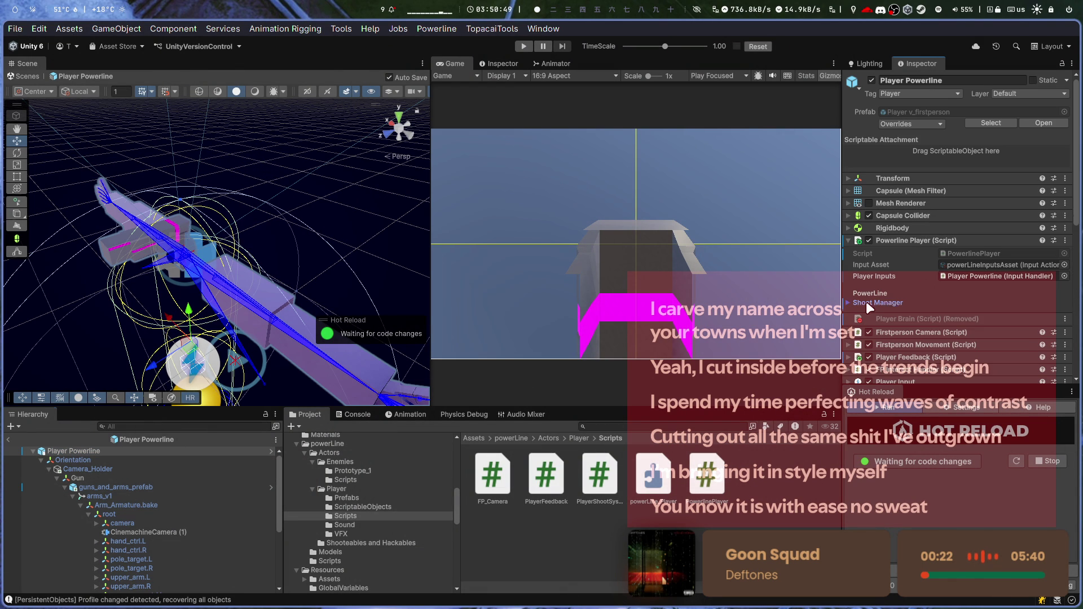
- Assign Player Powerline's own components to Player Feedback's Player Brain and Audio Source, then return to GYM-1
left_click(866, 303)
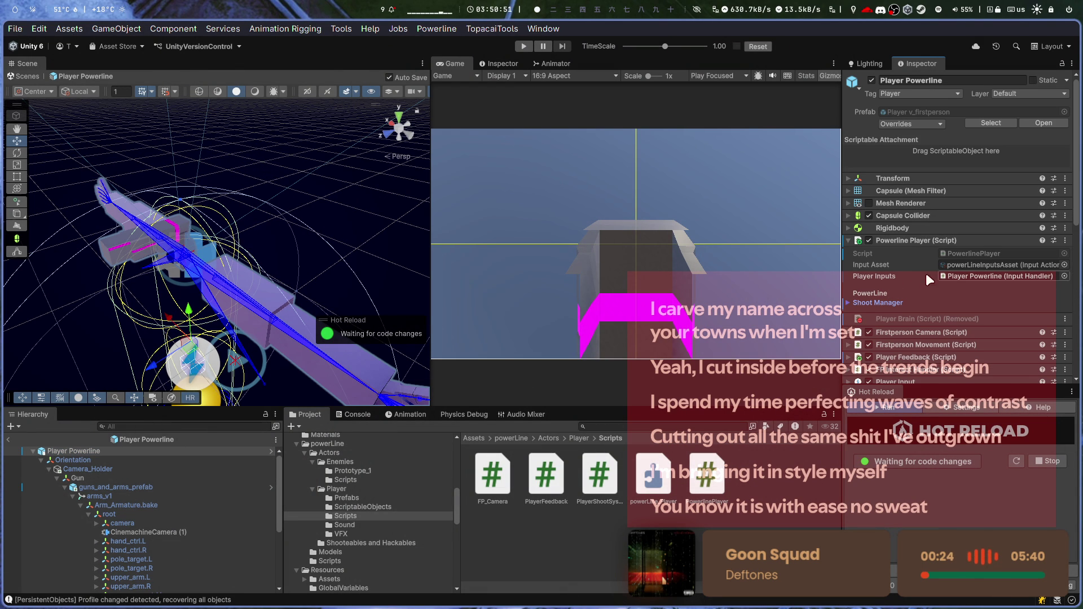
left_click(939, 242)
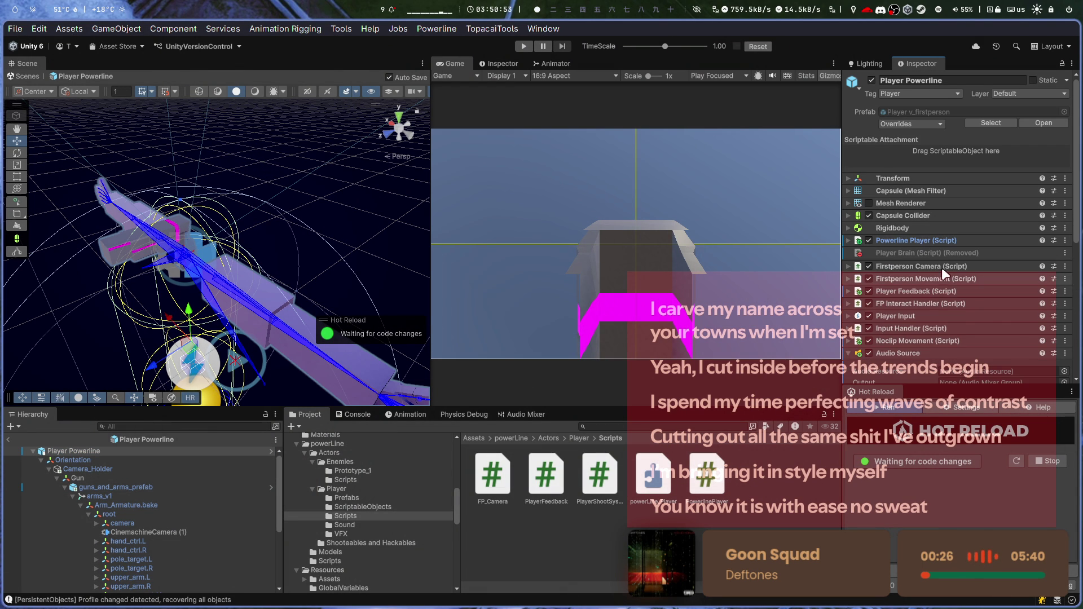
left_click(944, 292)
scroll(981, 310, "down", 2)
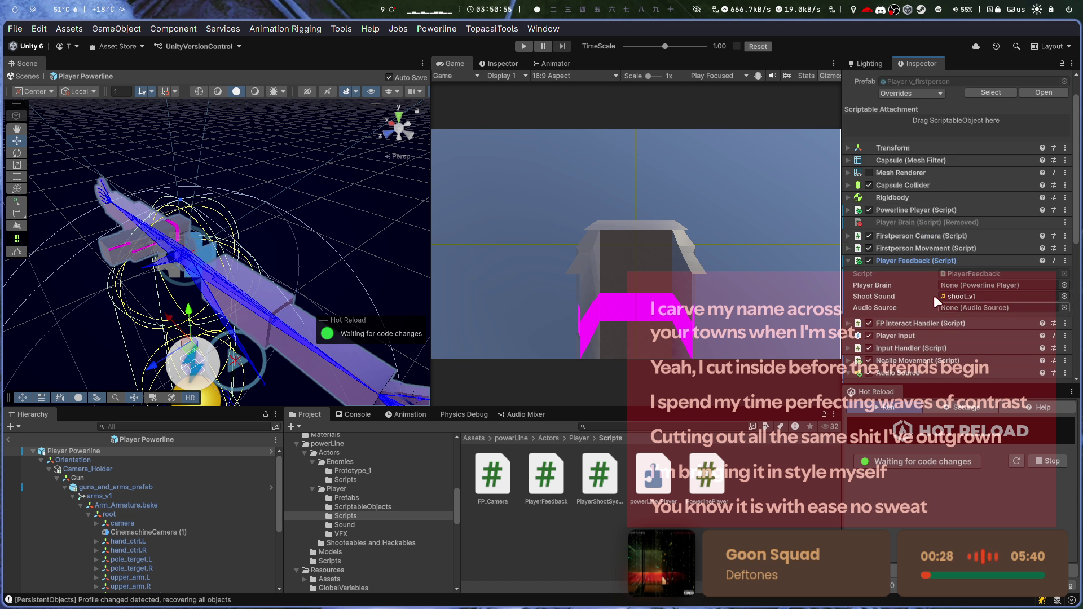
mouse_move(914, 213)
left_mouse_down()
mouse_move(955, 259)
mouse_move(960, 291)
mouse_move(970, 216)
left_mouse_up()
scroll(942, 321, "down", 5)
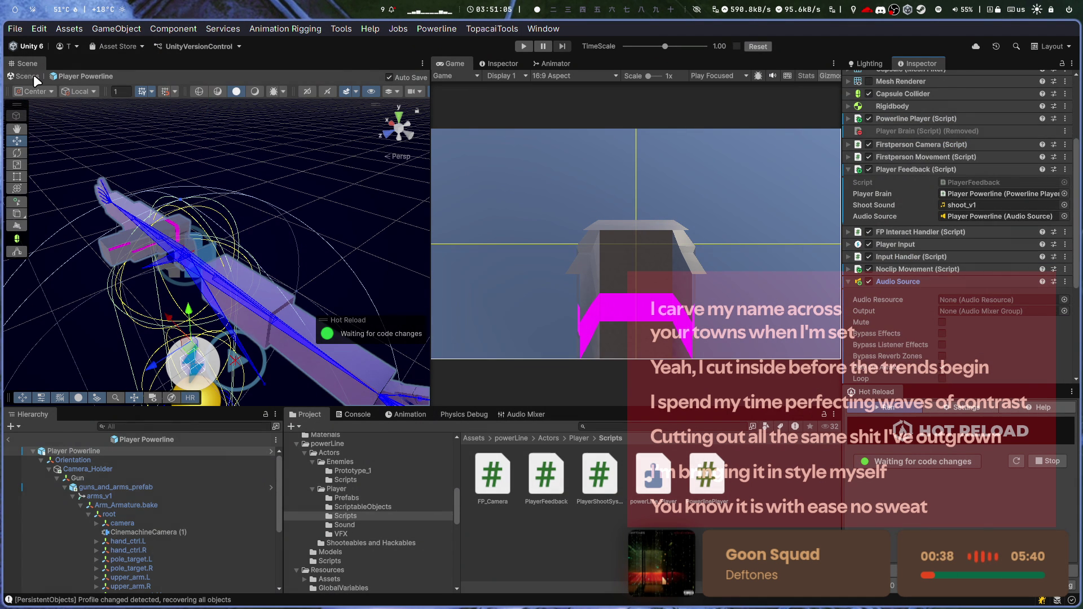
left_click(36, 77)
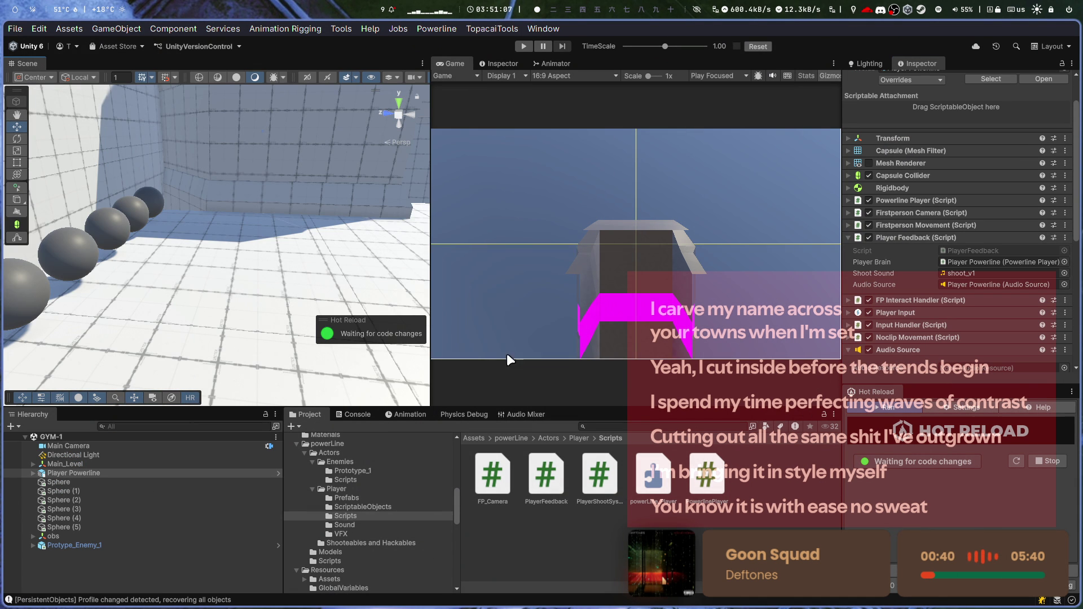
- Set the player's Audio Source Output to the Master (InGameMixer) group
left_click_drag(431, 321, 513, 321)
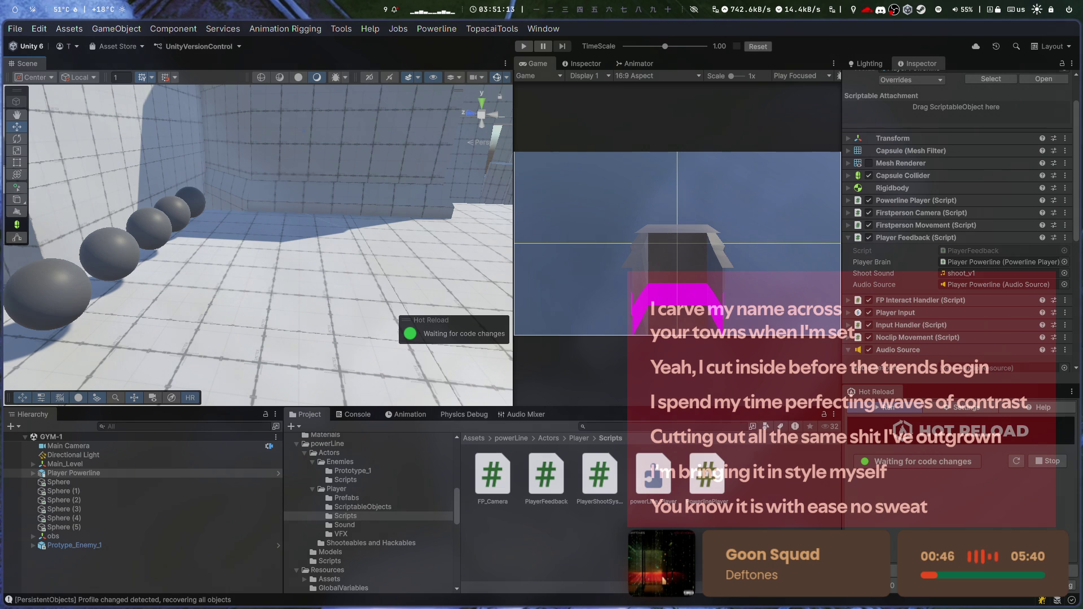
scroll(993, 289, "down", 5)
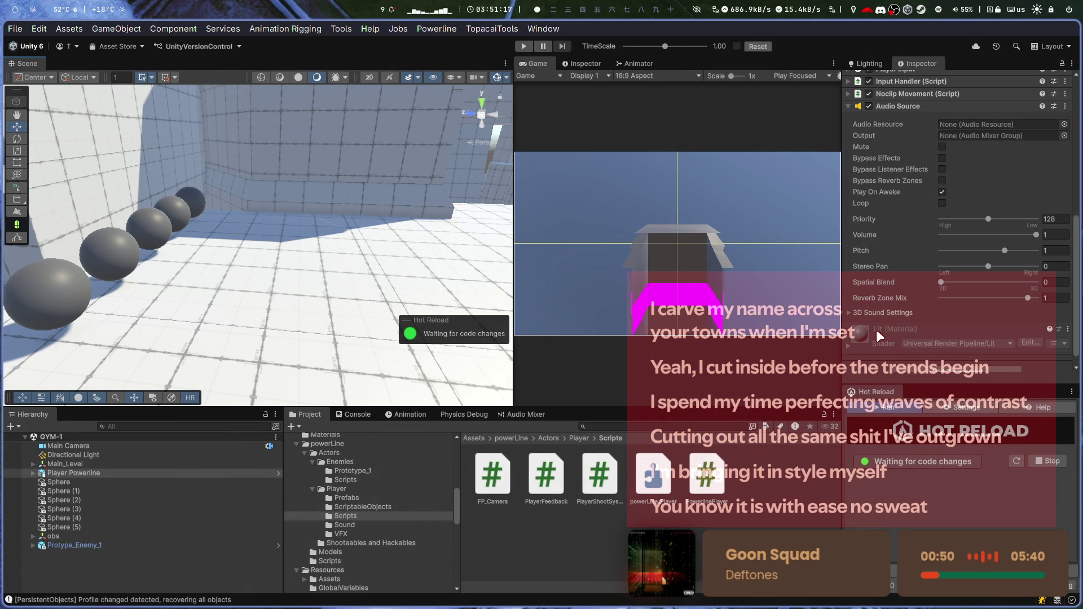
left_click(1063, 136)
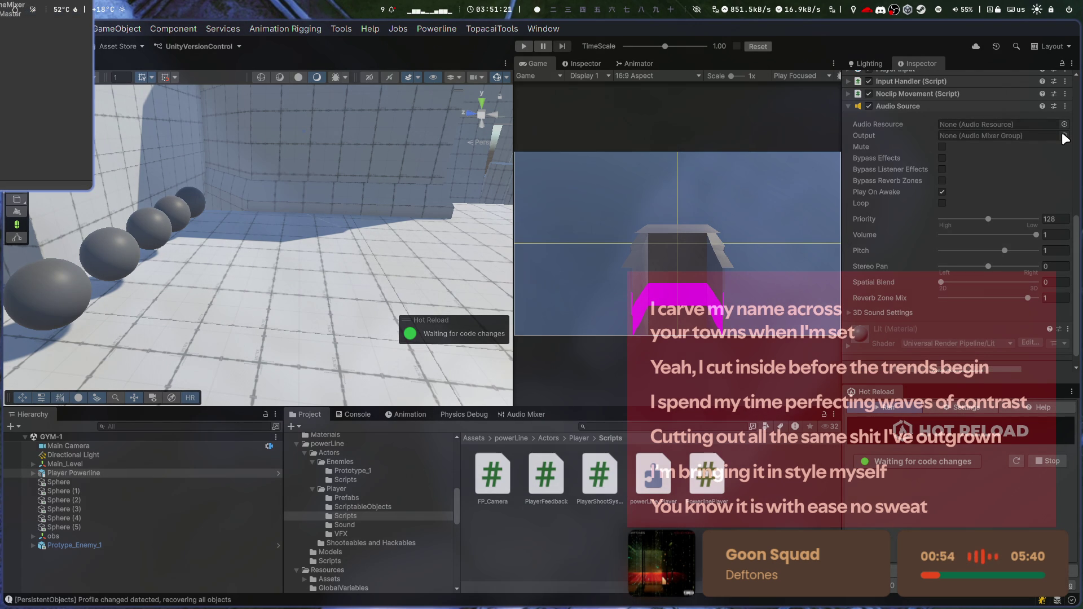
key("Down")
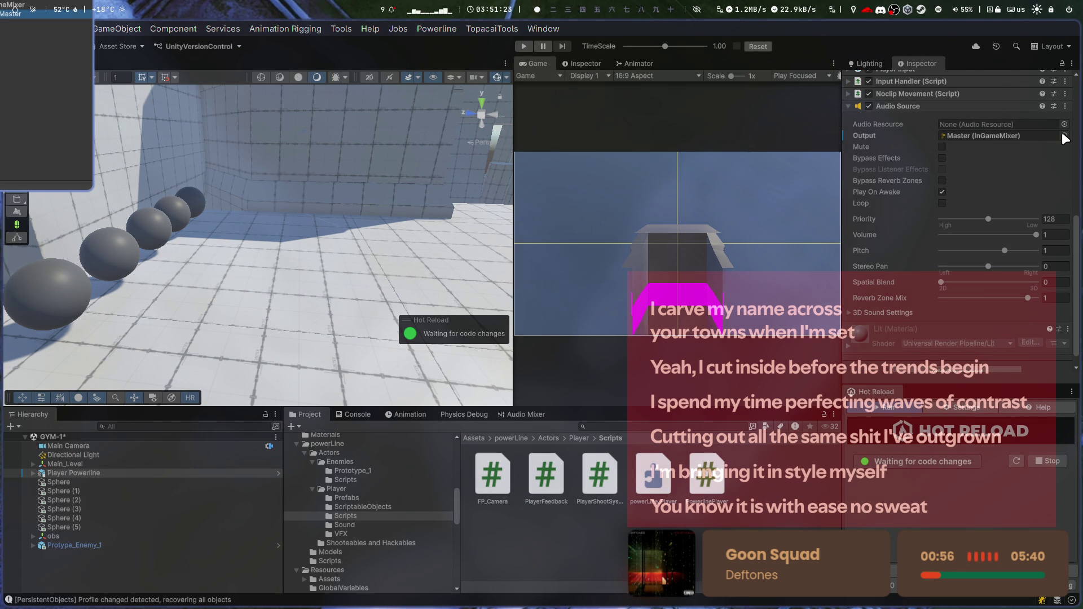
key("Return")
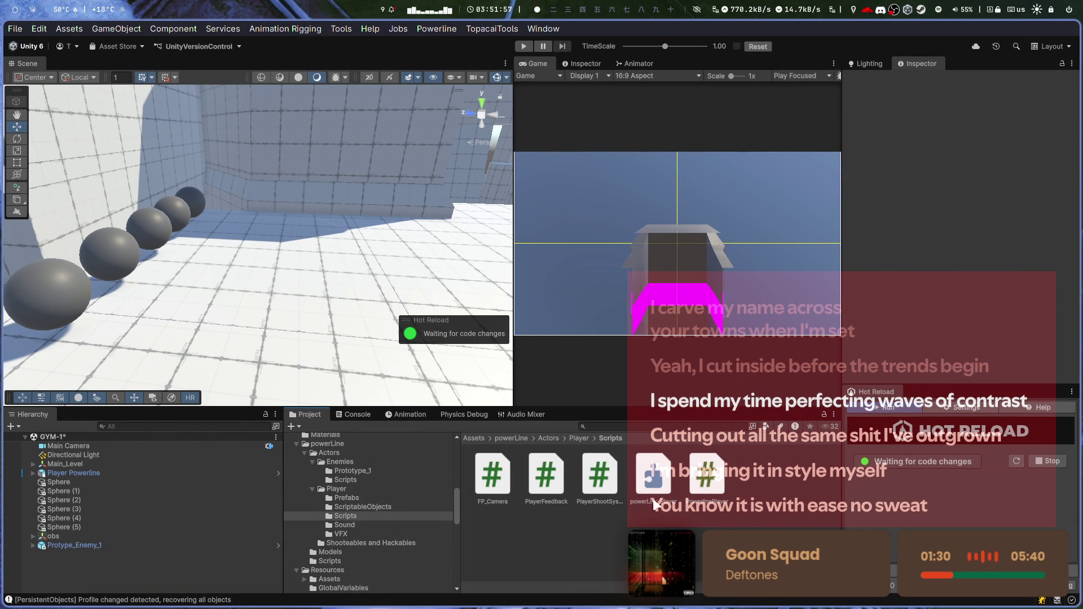
left_click(73, 545)
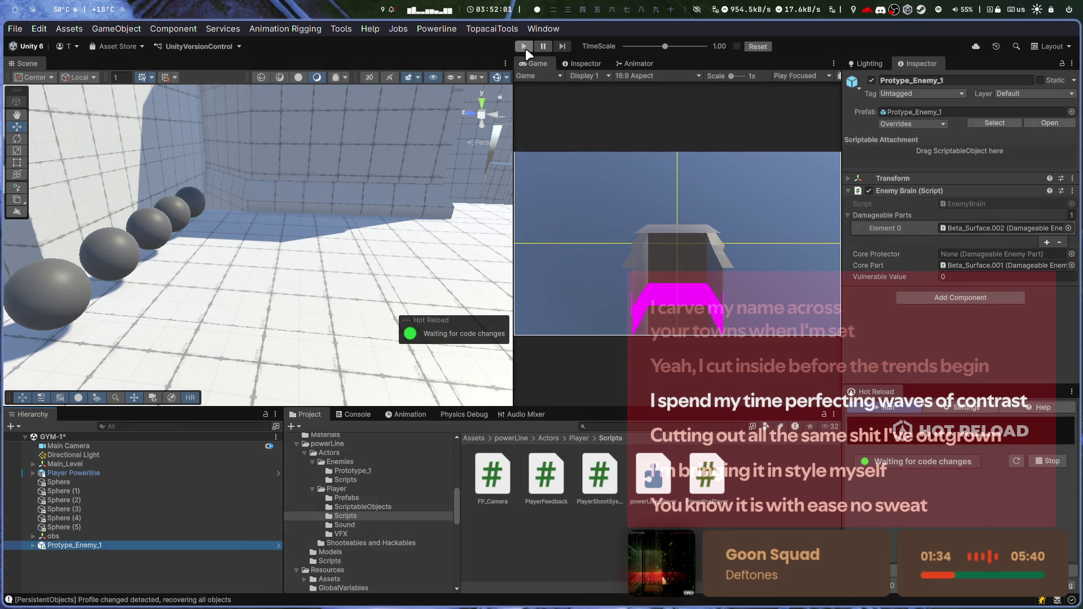
- Play GYM-1, fire the gun in the widened Game view, and open the Console
left_click(518, 46)
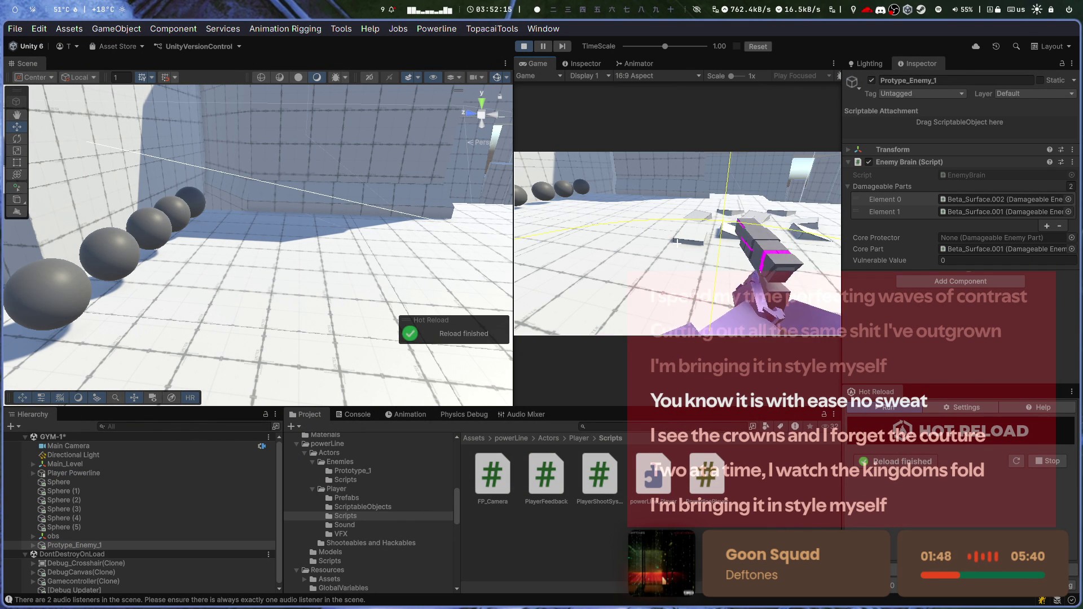
key("Escape")
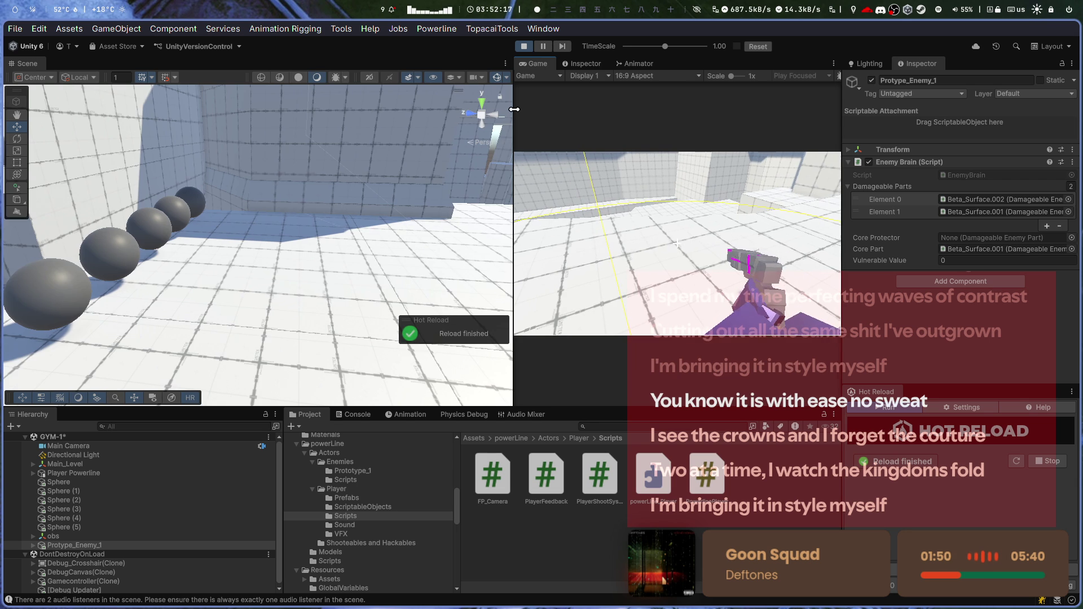
left_click_drag(514, 108, 281, 109)
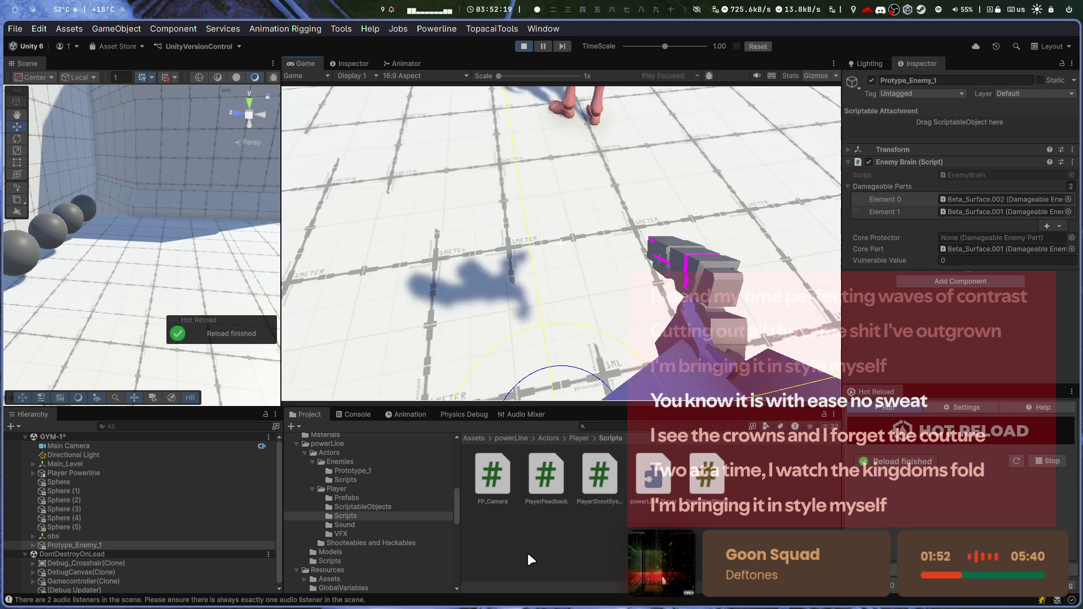
left_click(80, 473)
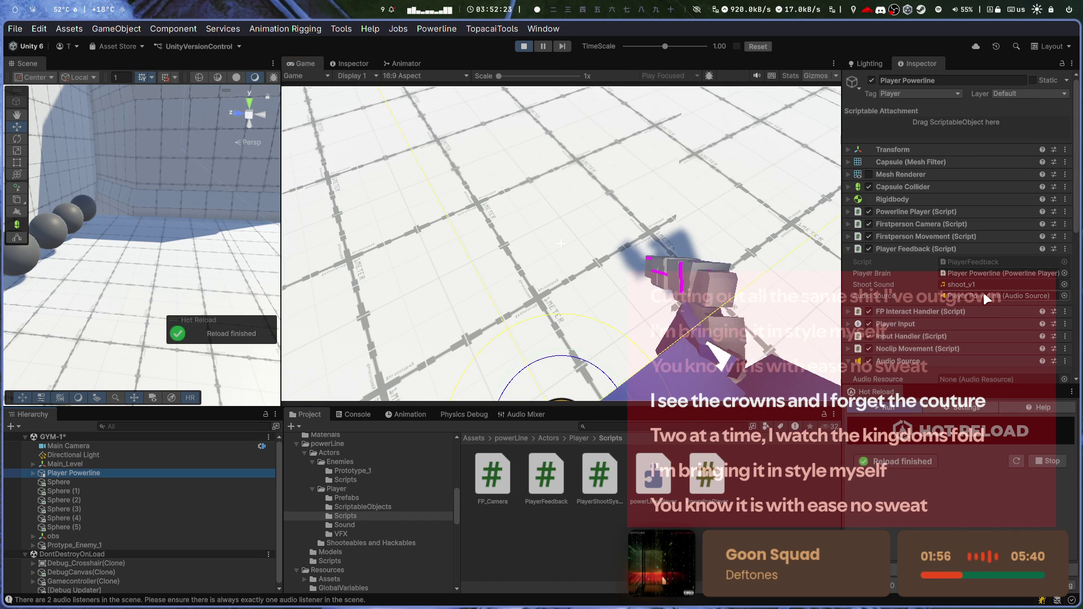
left_click(818, 292)
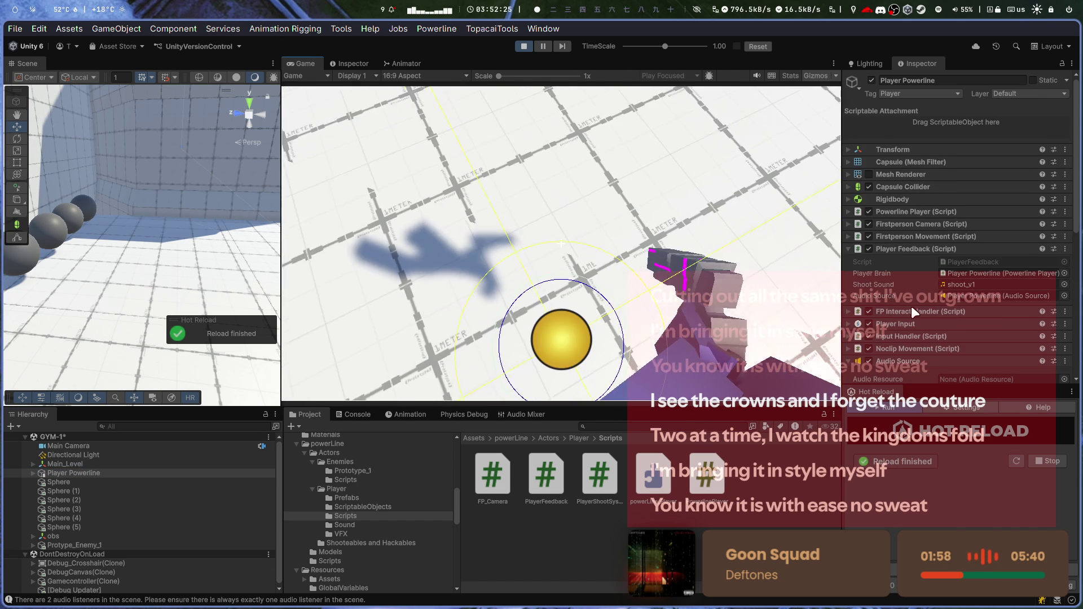
scroll(962, 233, "down", 5)
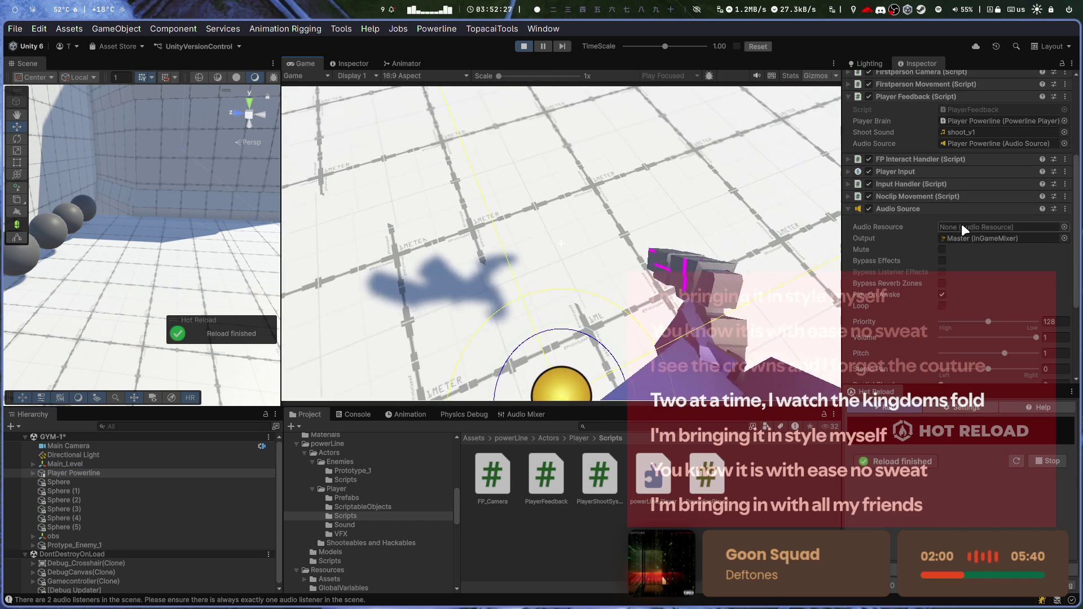
scroll(962, 232, "down", 2)
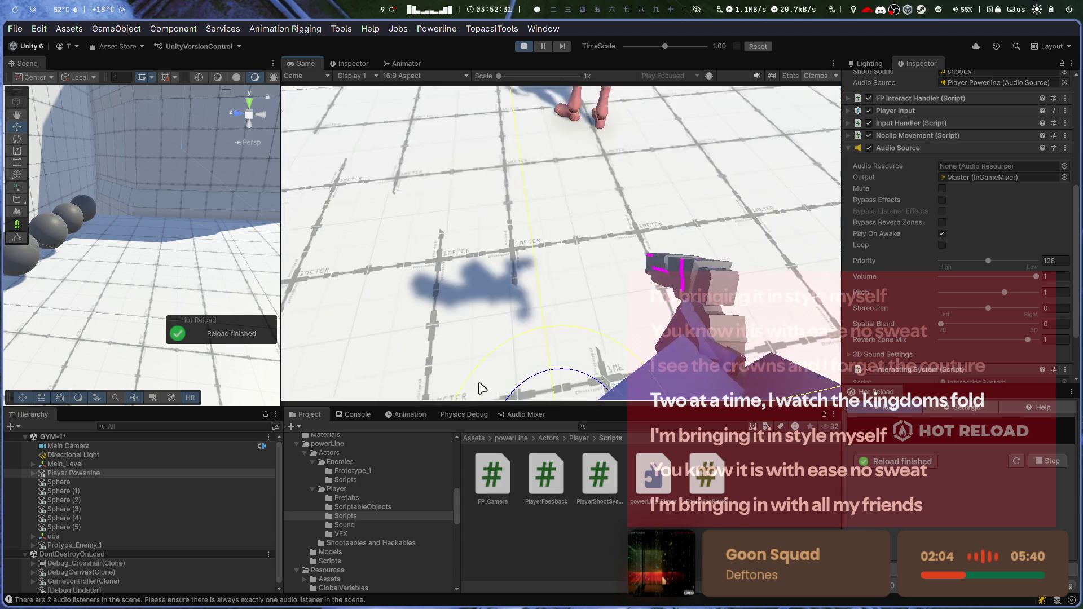
left_click(346, 415)
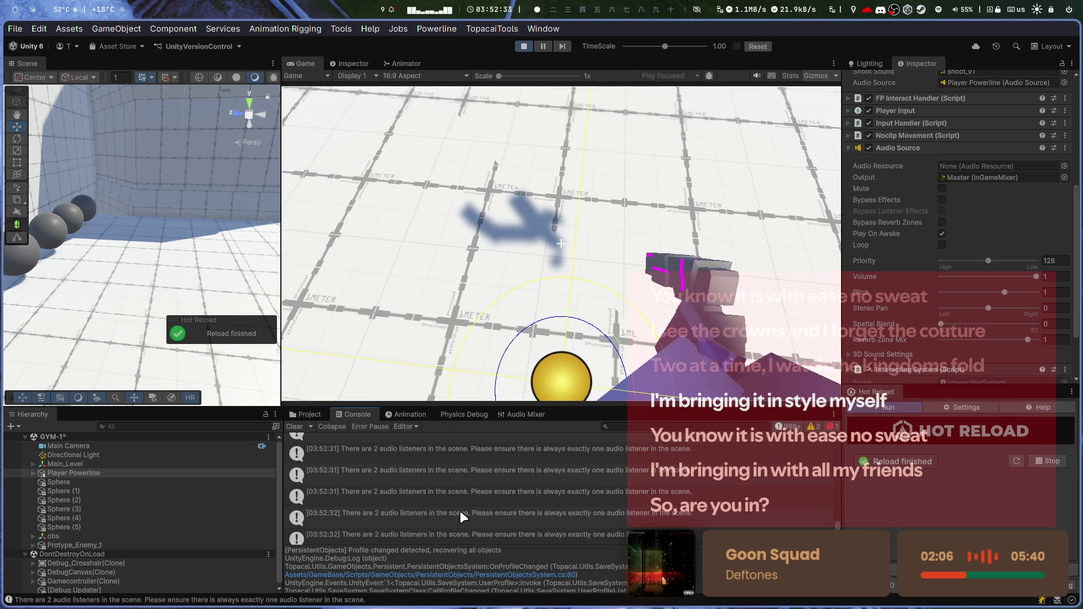
- Check the audio-listener warning, stop Play, and open the Player Powerline prefab from the Player folder
left_click(433, 494)
left_click(530, 45)
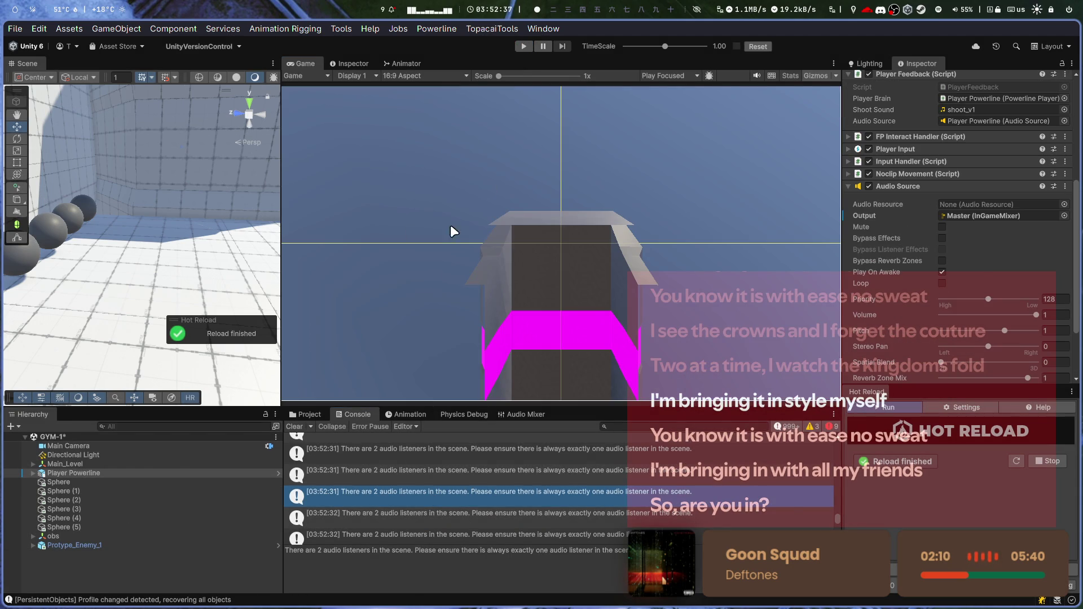
left_click(303, 415)
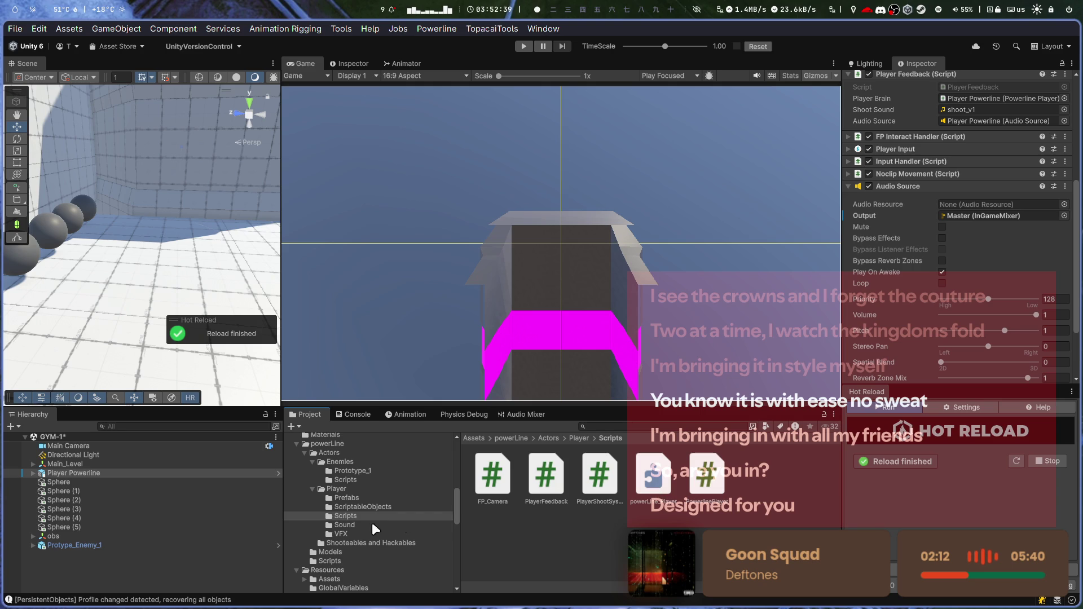
left_click(354, 490)
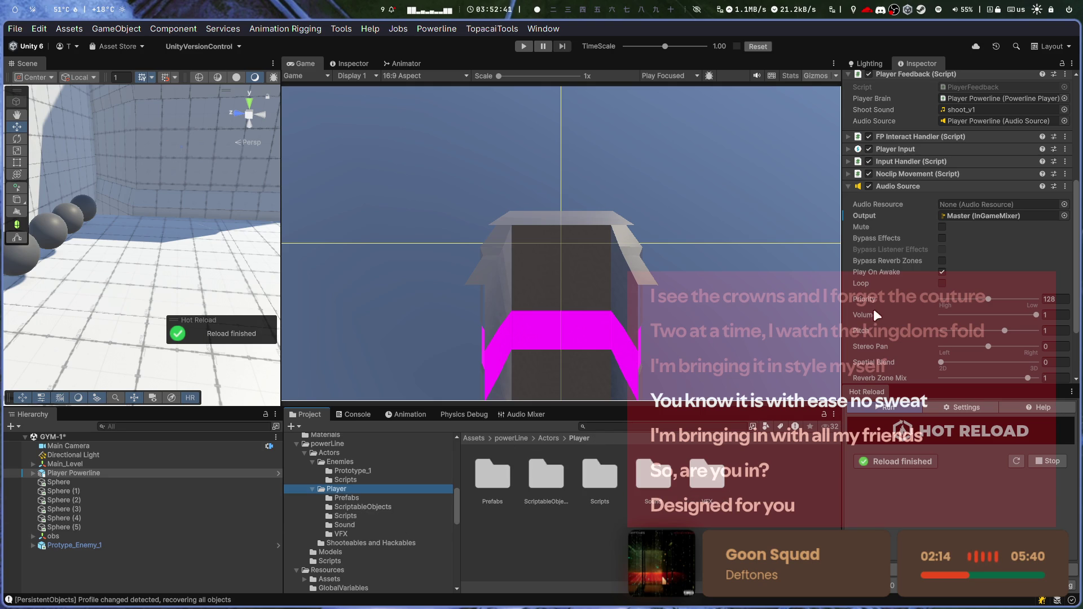
scroll(896, 200, "up", 5)
left_click(905, 111)
double_click(530, 485)
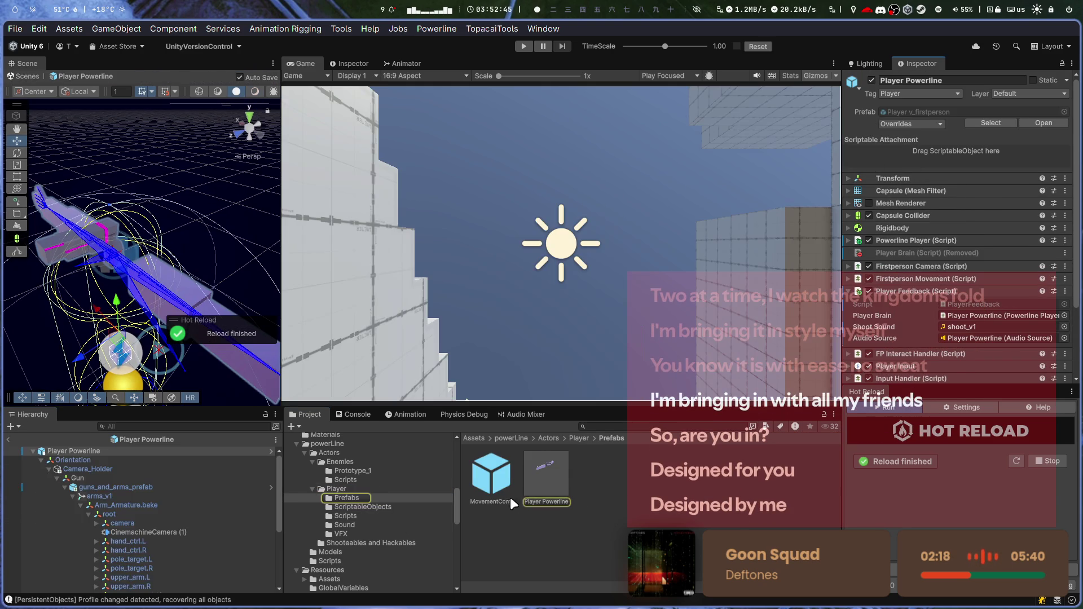
- Remove the Audio Listener from CinemachineCamera (1) and restart Play, dismissing the Prefab Mode dialog
left_click(172, 466)
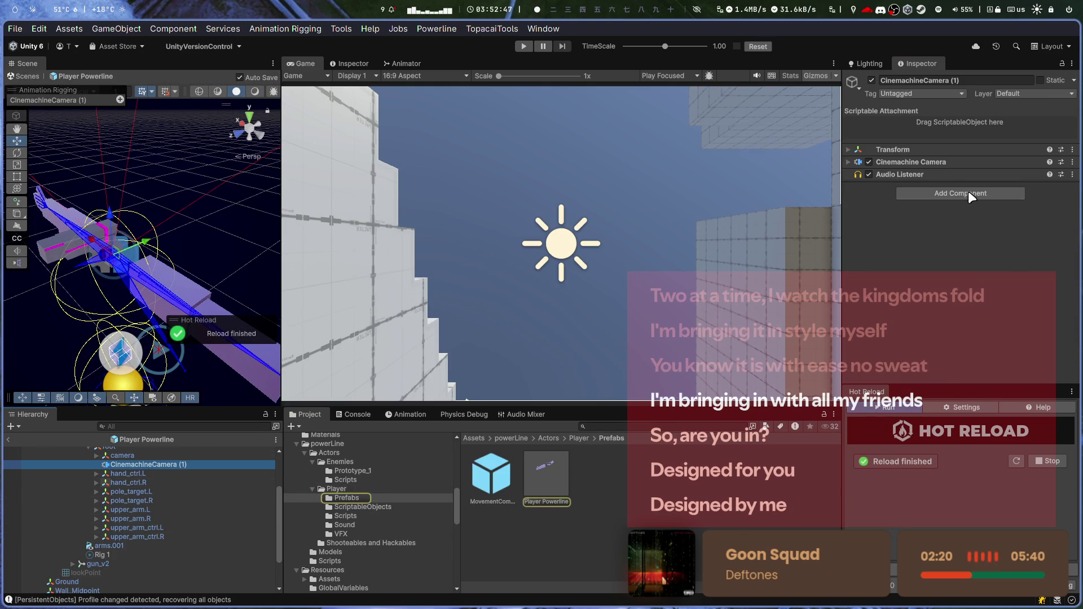
right_click(891, 174)
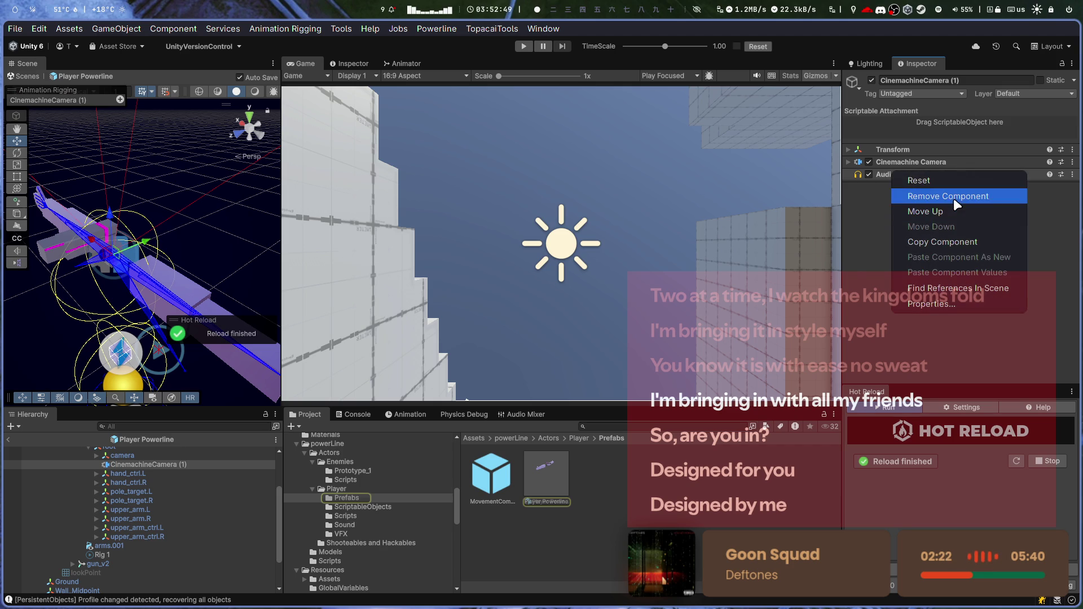
left_click(953, 197)
left_click(525, 47)
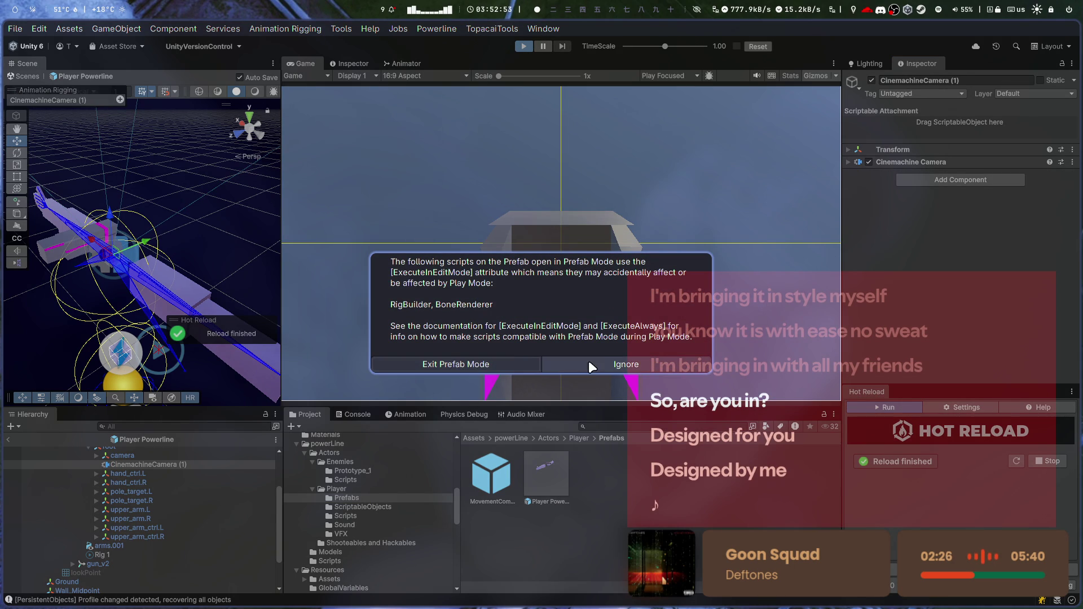
left_click(472, 361)
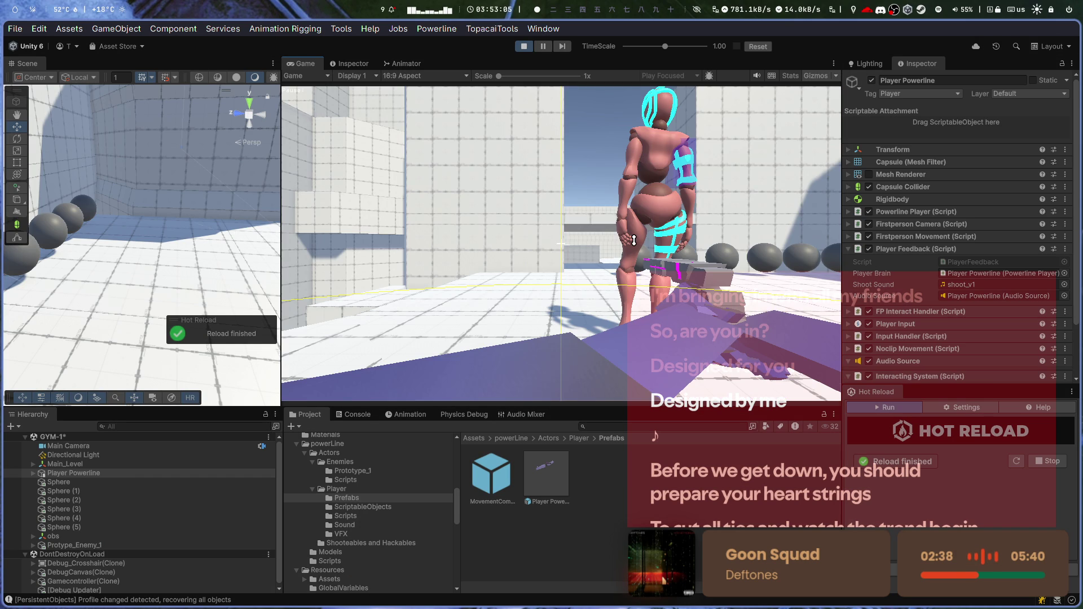
- Inspect the NullReferenceException error in the Unity console of the running game
left_click(634, 241)
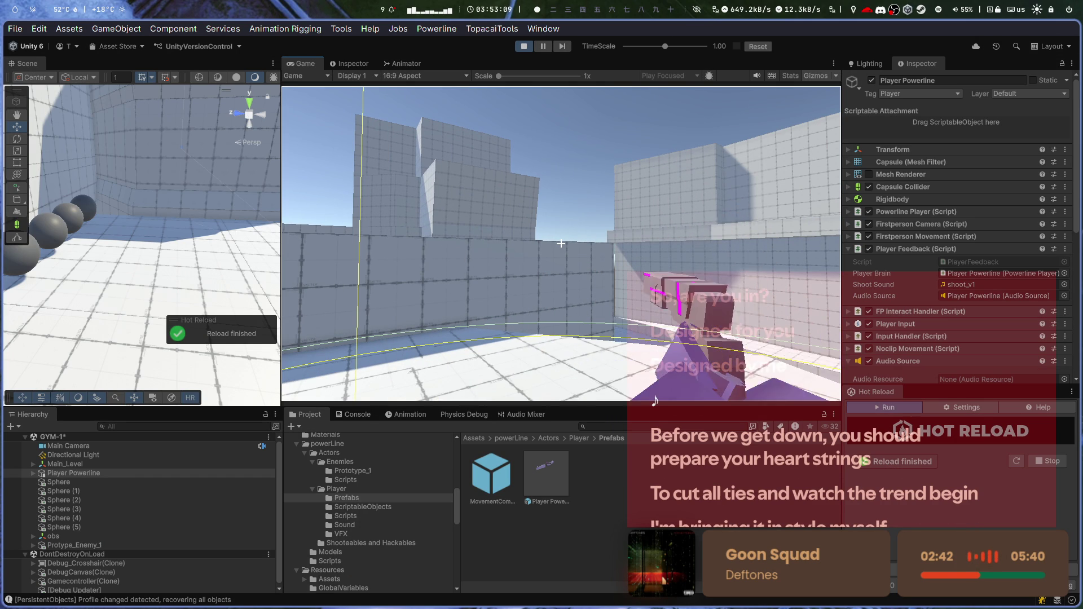
left_click(350, 415)
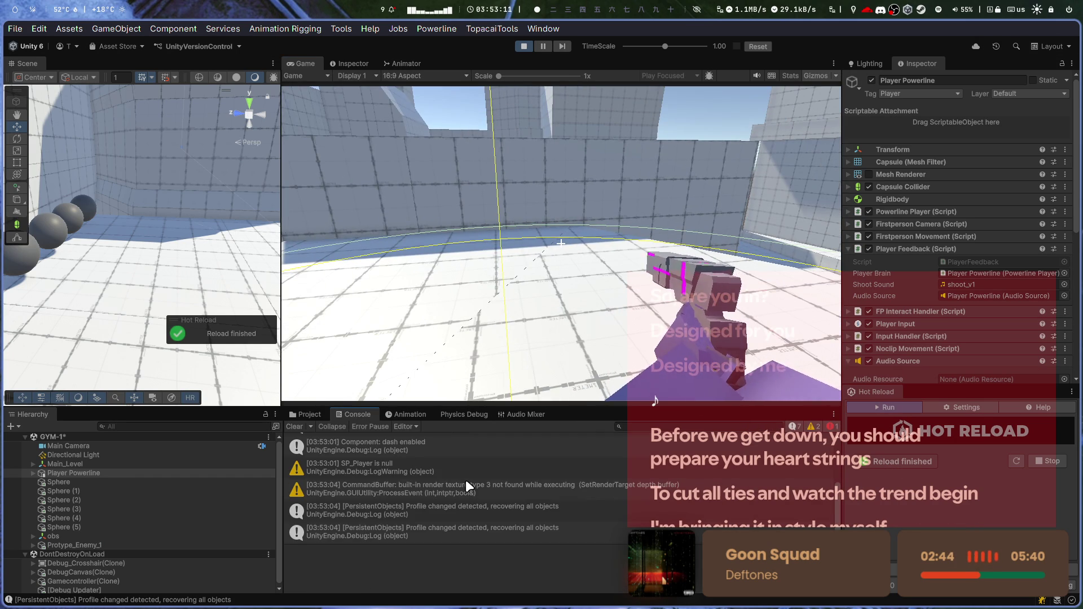
left_click(461, 442)
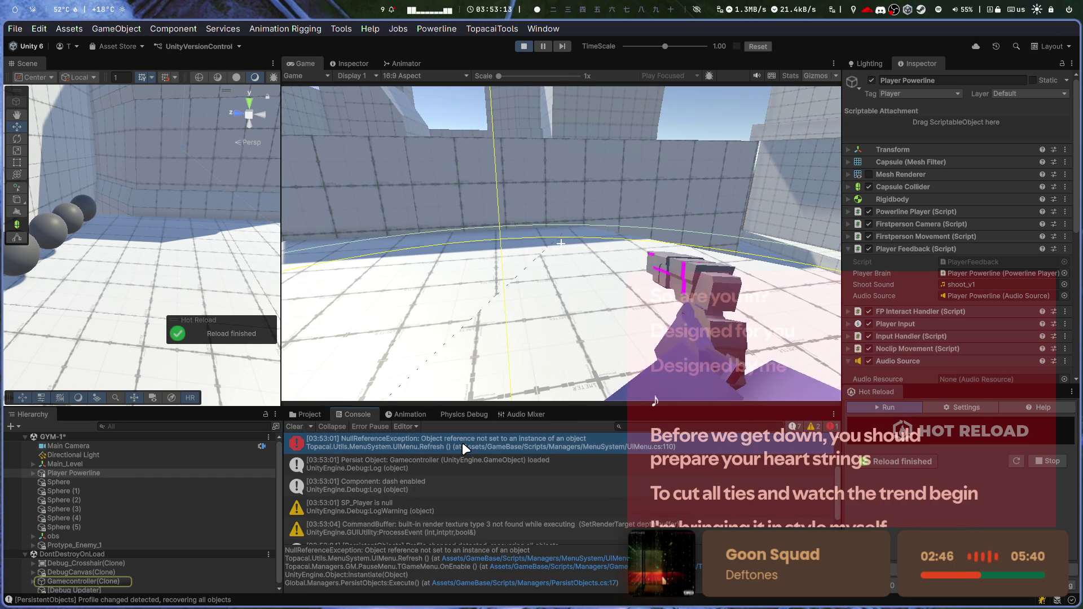
scroll(458, 468, "up", 3)
scroll(458, 468, "down", 3)
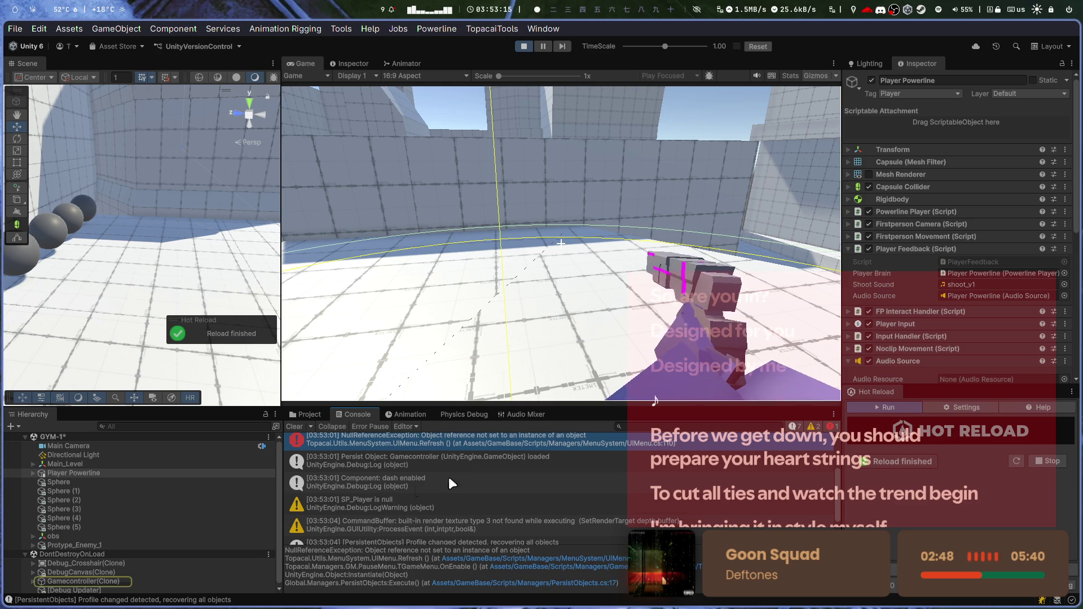
scroll(382, 521, "down", 2)
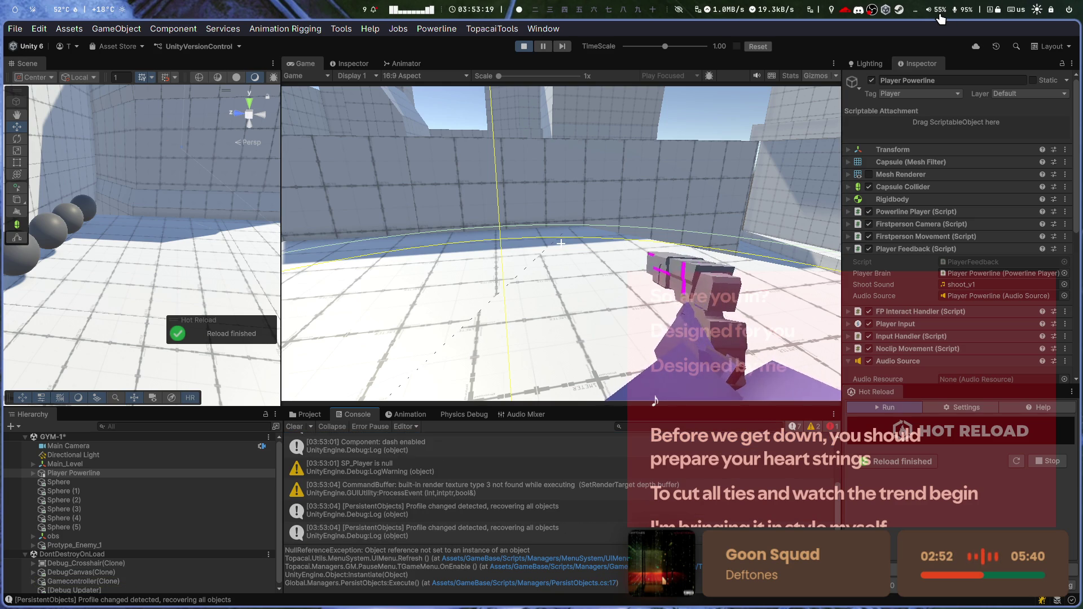
- Check the system volume levels of playing streams, then bring up PlayerFeedback.cs in VS Code
key("super+v")
left_click(191, 110)
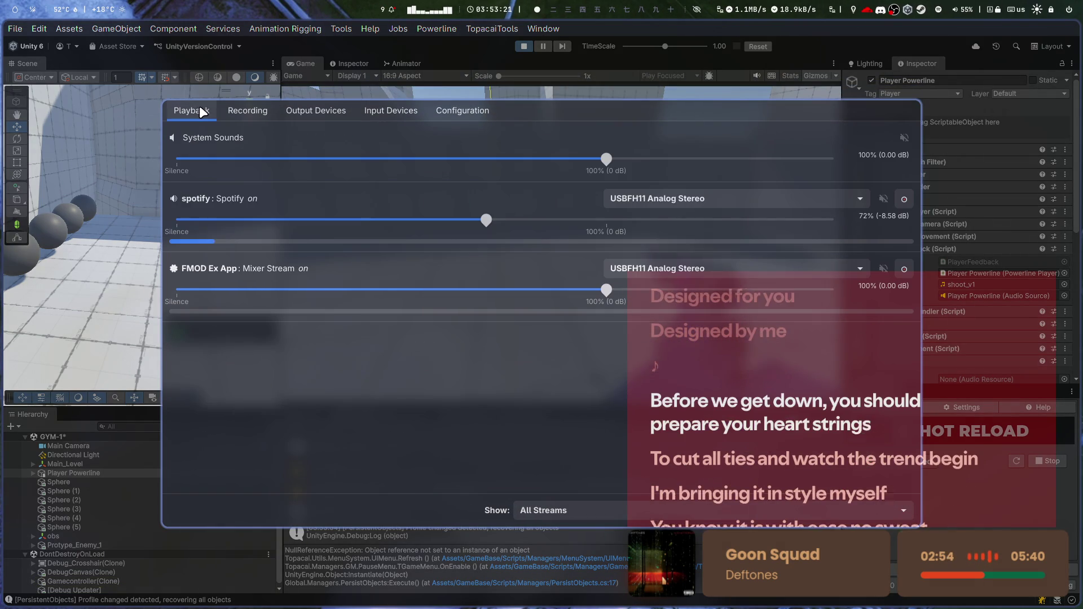
key("super+v")
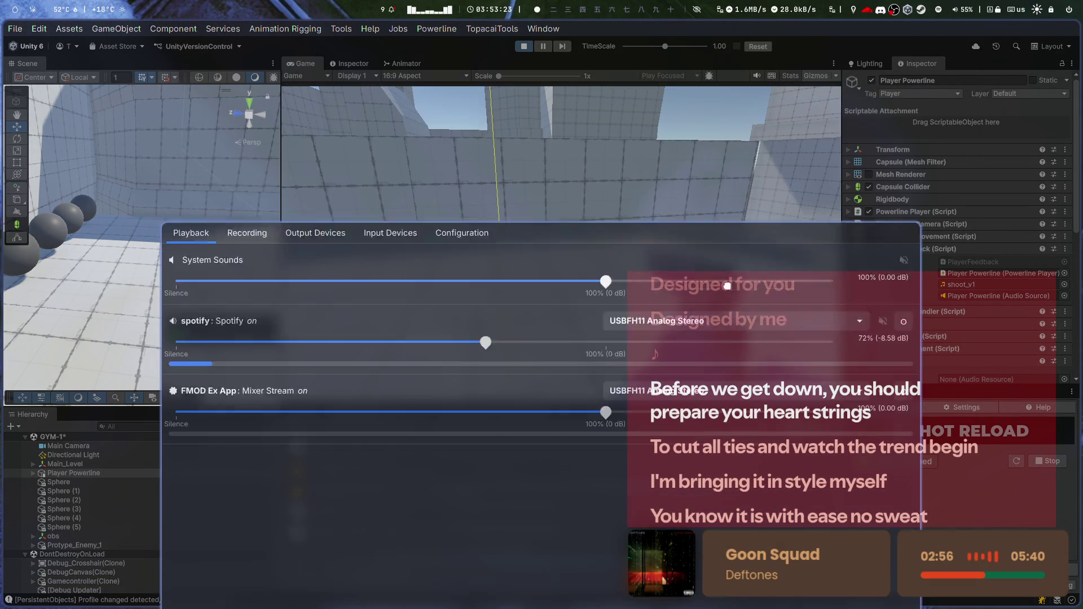
key("Escape")
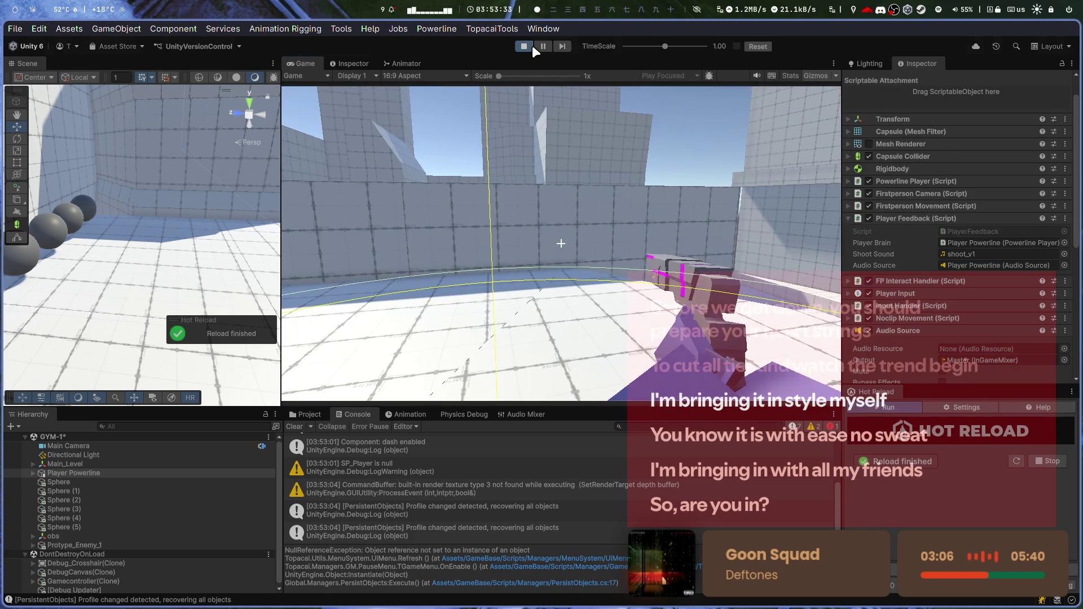
key("alt+Tab")
scroll(597, 273, "up", 3)
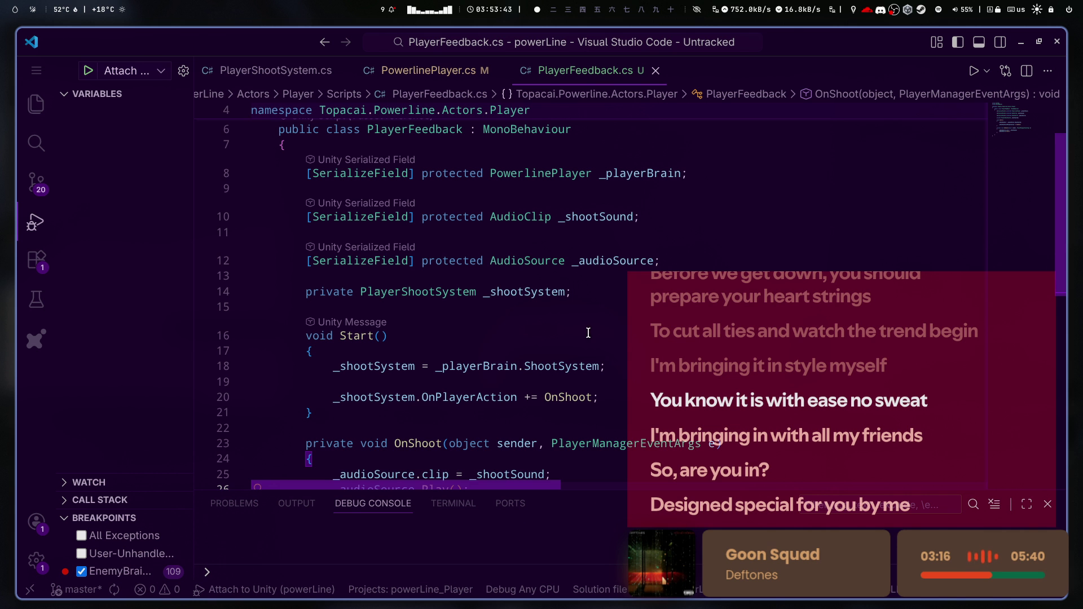
scroll(258, 375, "down", 3)
scroll(678, 419, "up", 4)
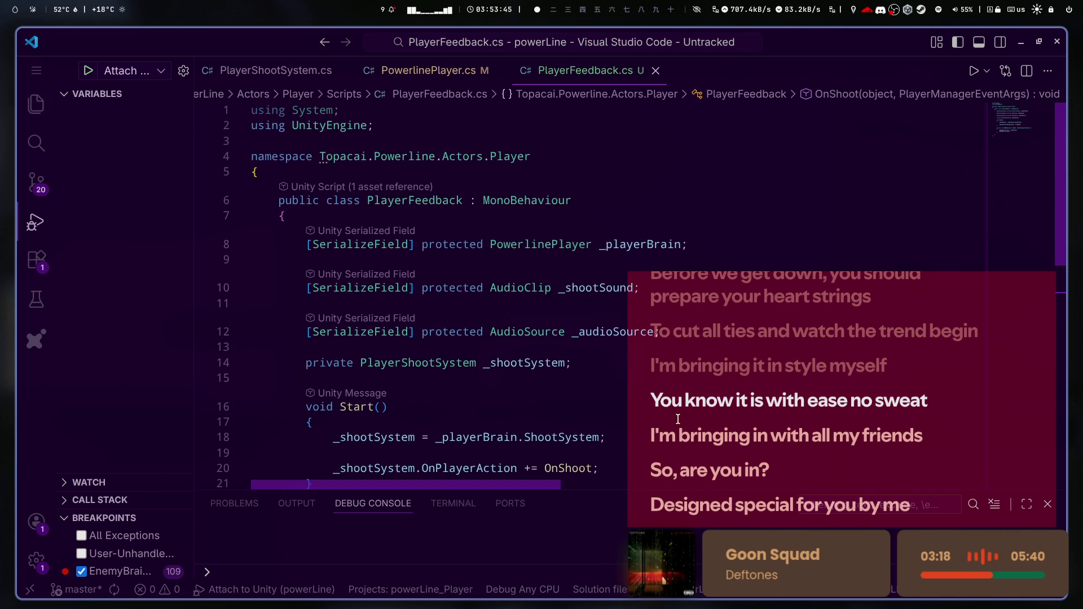
scroll(678, 419, "down", 4)
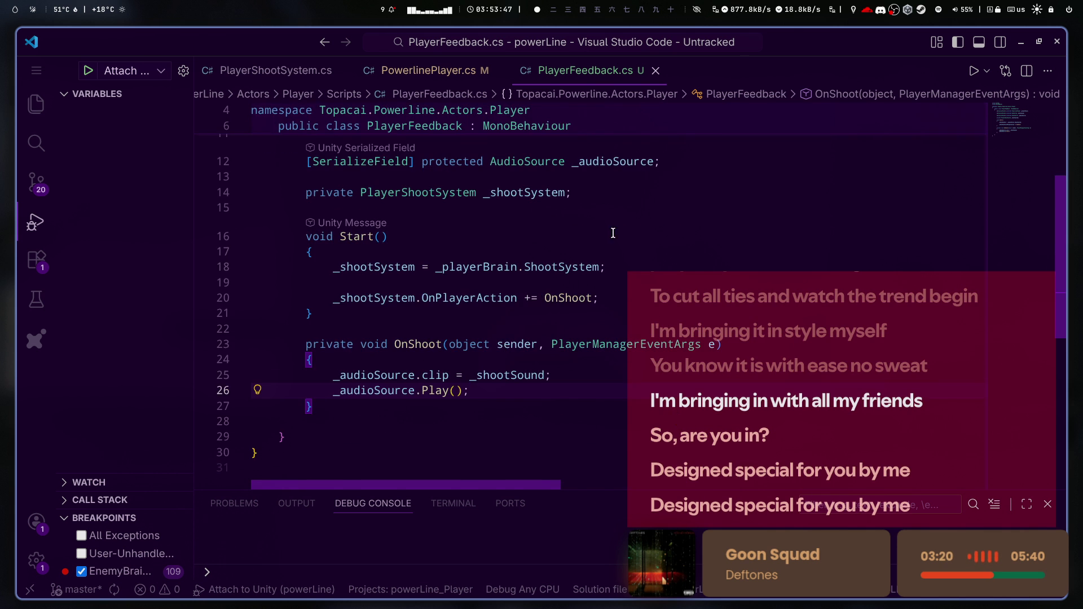
scroll(490, 252, "up", 3)
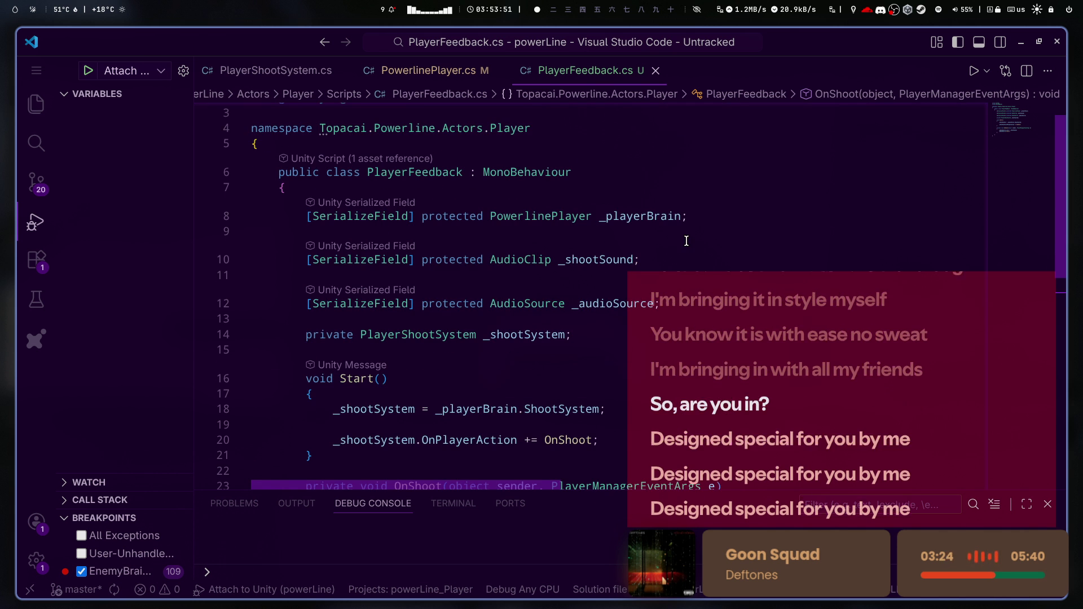
key("alt+Tab")
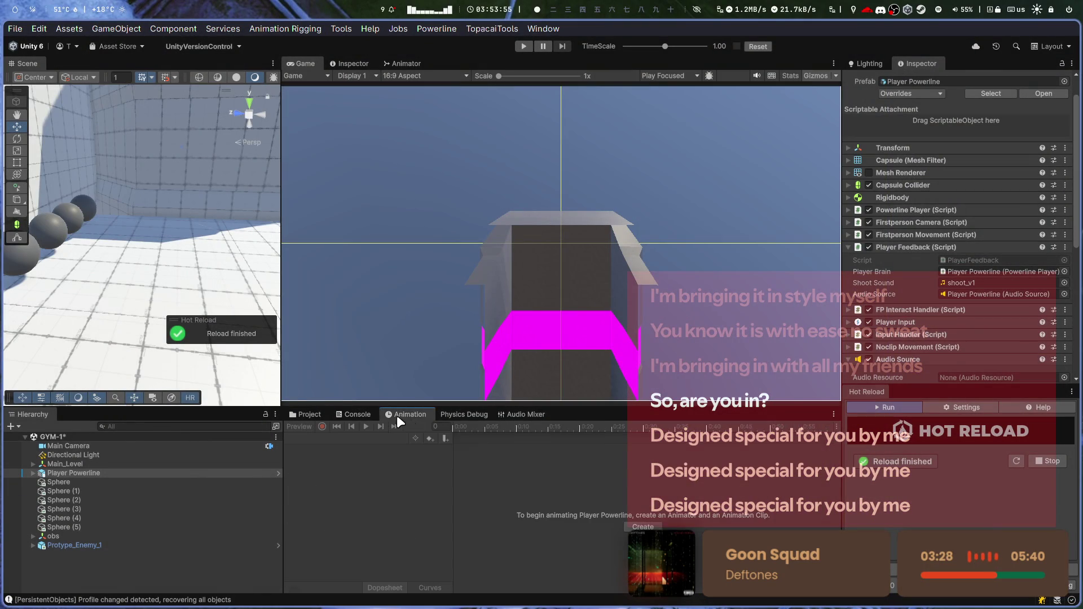
- Preview the shoot_v1 clip in Player/VFX and review its size and import settings
left_click(367, 533)
left_click(493, 476)
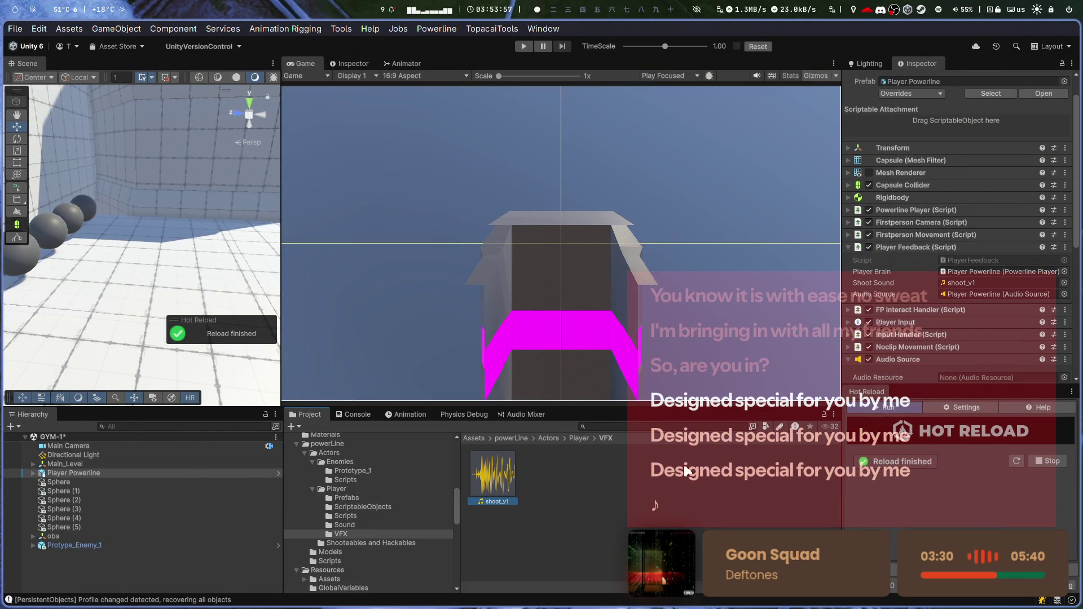
left_click(1032, 221)
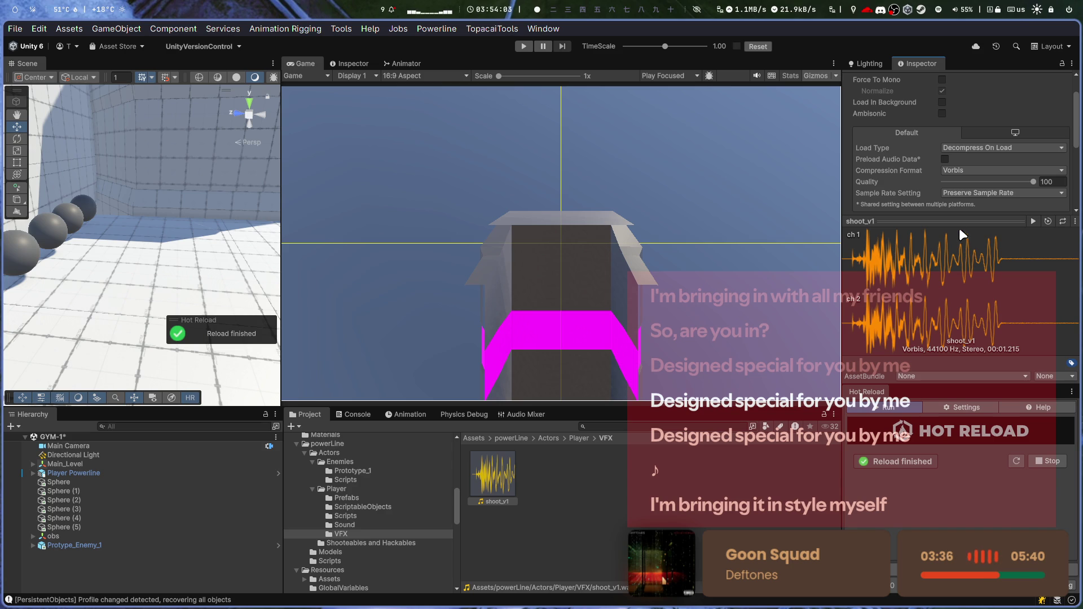
left_click_drag(926, 219, 925, 255)
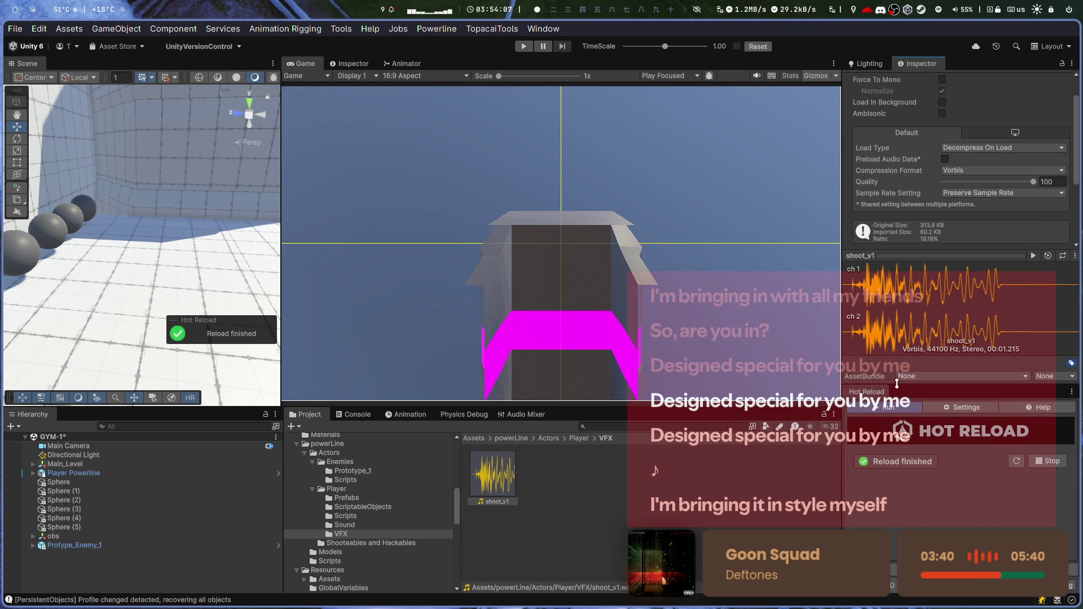
left_click_drag(897, 383, 896, 448)
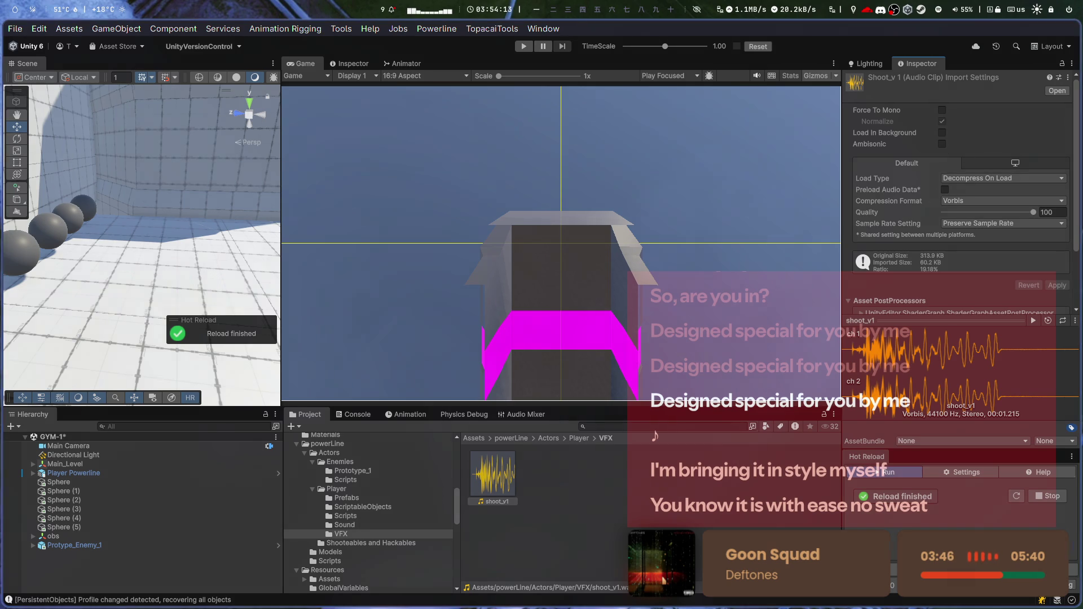
key("alt+Tab")
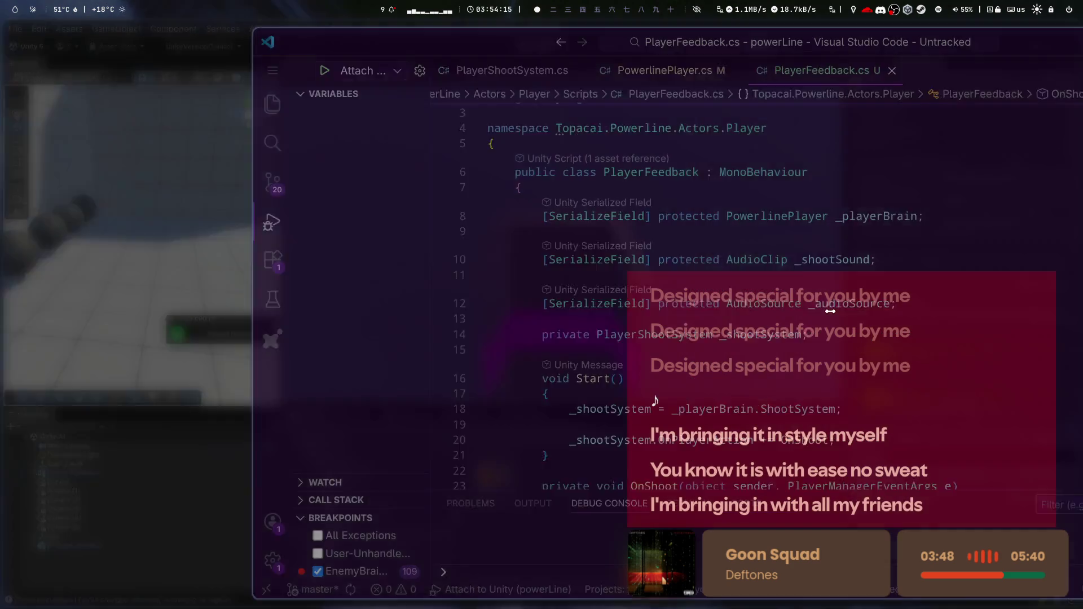
- Run Find All References on the OnPlayerAction declaration in PlayerShootSystem.cs
scroll(773, 290, "down", 3)
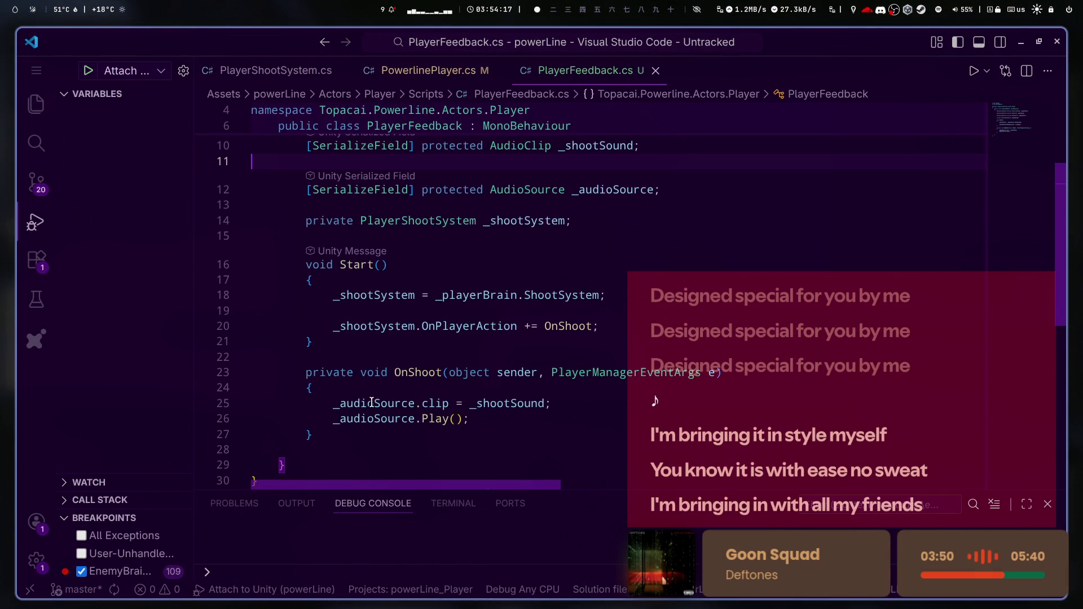
left_click(398, 332)
left_click(469, 329)
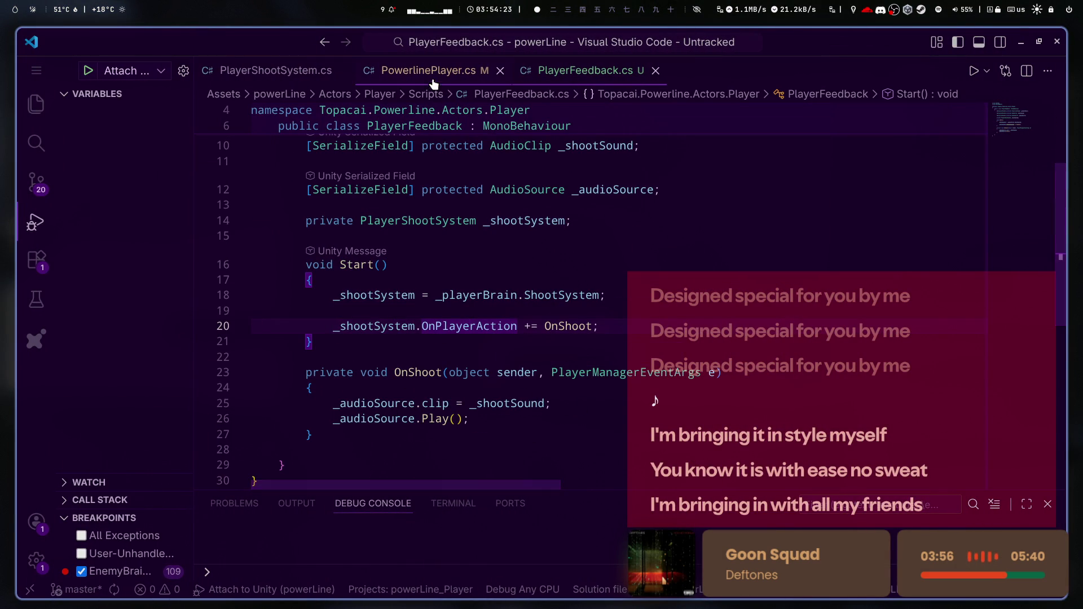
left_click(279, 71)
left_click(682, 334)
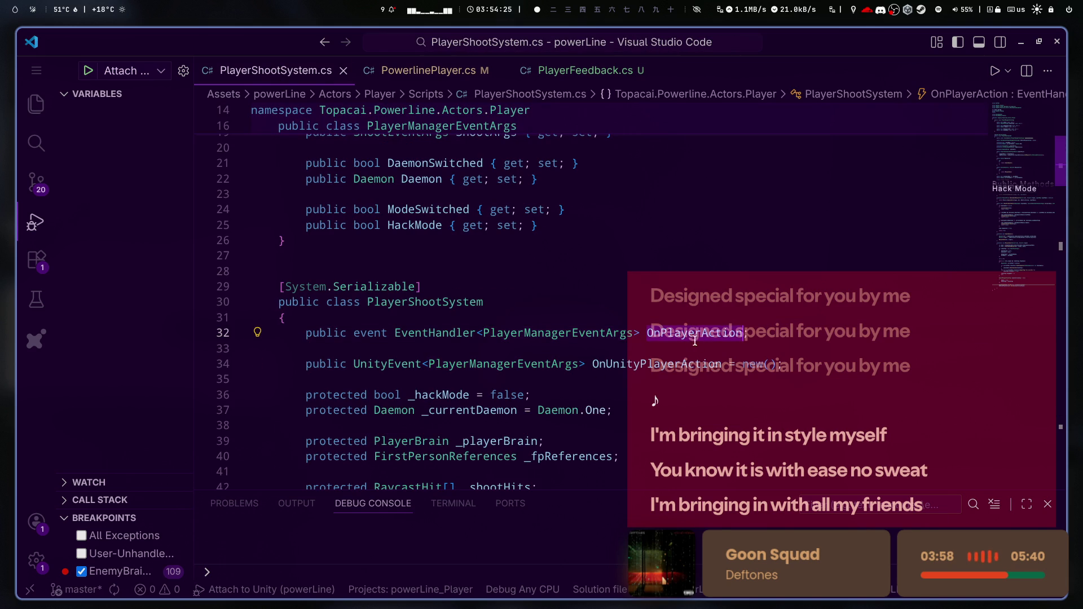
right_click(691, 333)
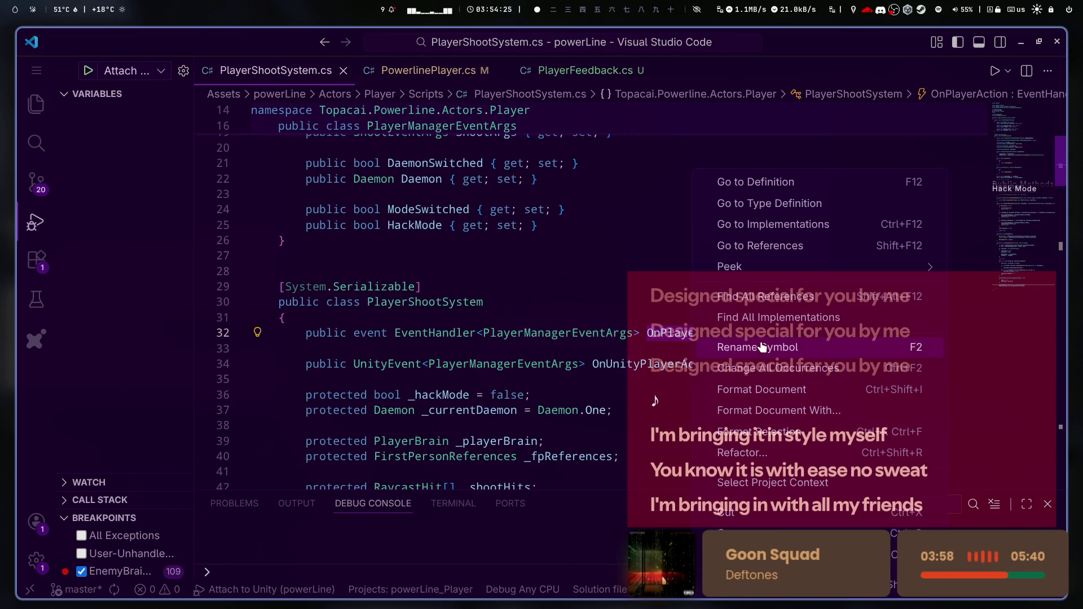
left_click(791, 298)
- Step through the OnPlayerAction references, including the ManualShoot invoke, ending on PowerlinePlayer.cs
key("Down")
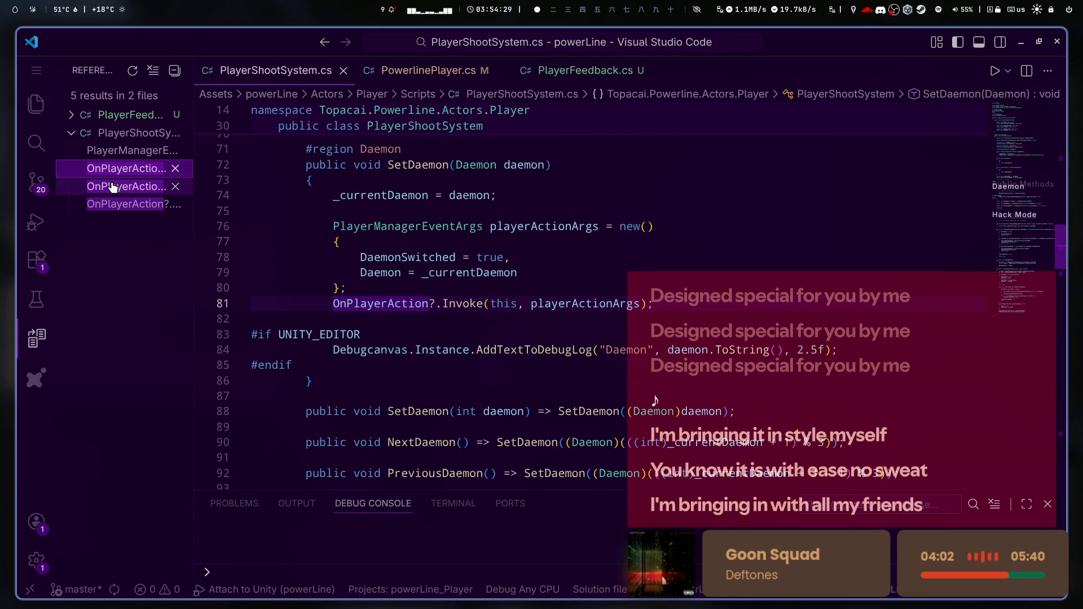
left_click(113, 186)
left_click(113, 204)
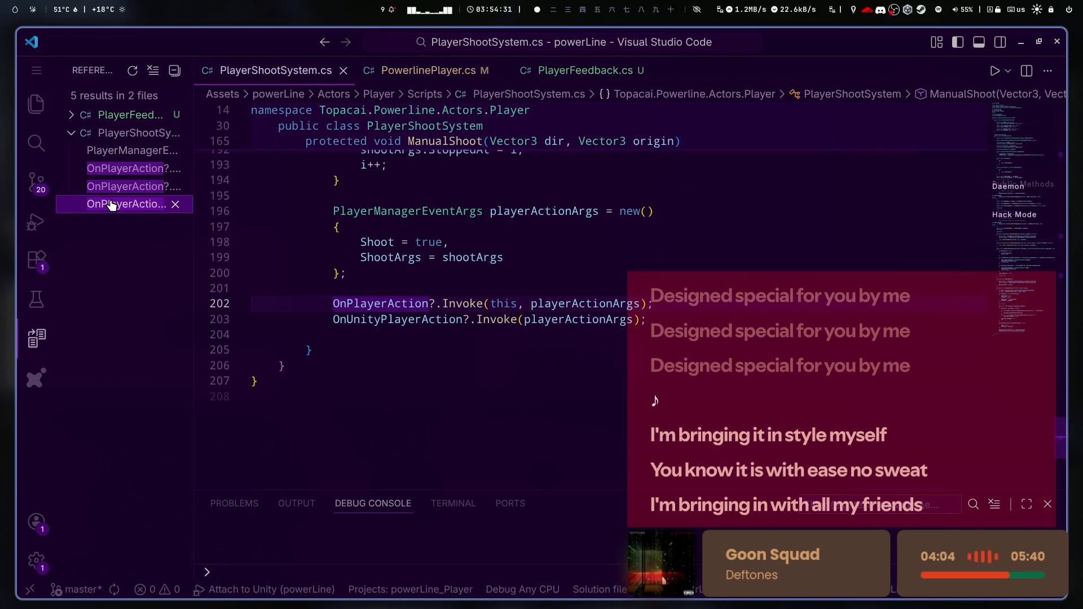
scroll(638, 345, "up", 10)
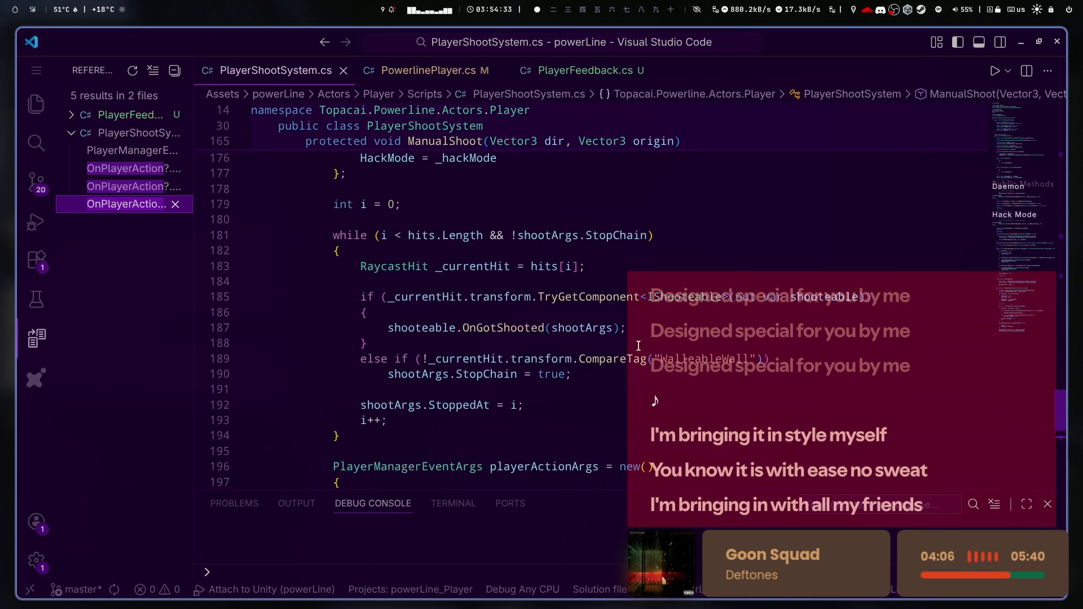
scroll(638, 346, "up", 20)
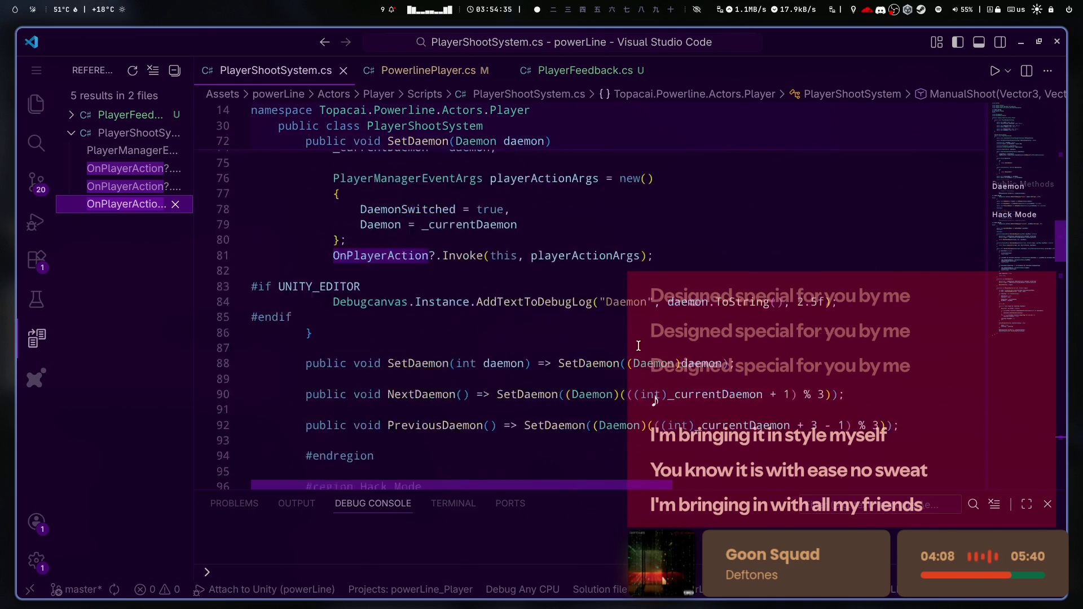
scroll(636, 335, "up", 2)
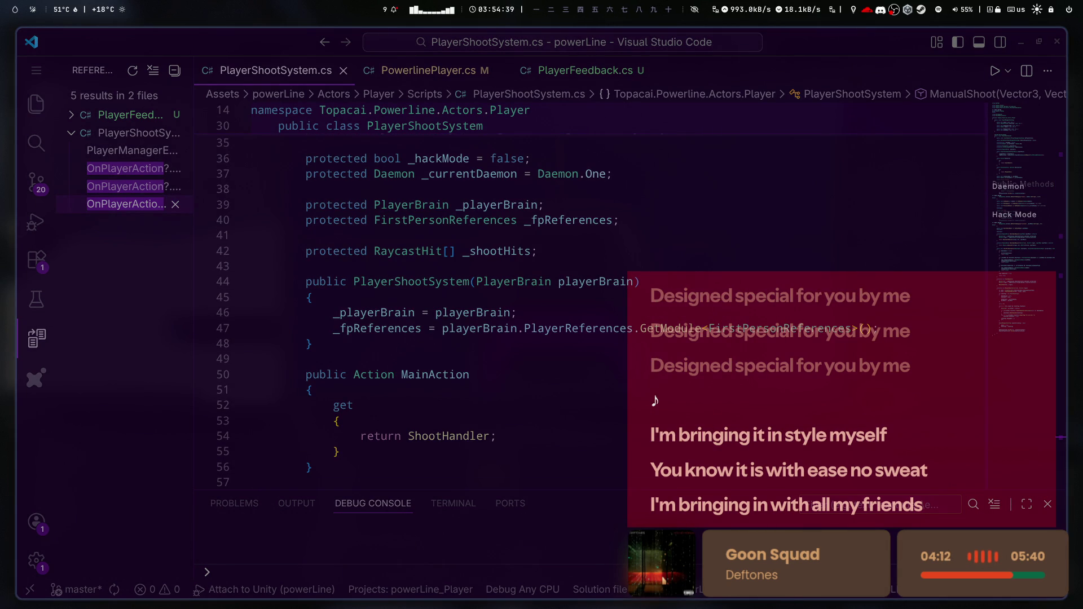
scroll(778, 382, "up", 3)
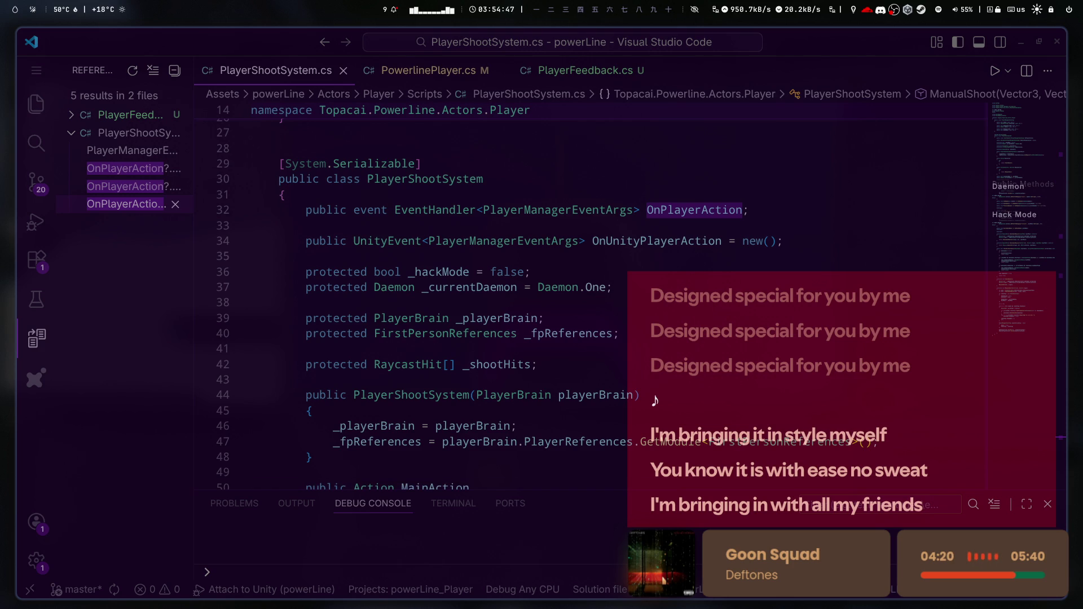
scroll(596, 388, "up", 3)
left_click(711, 398)
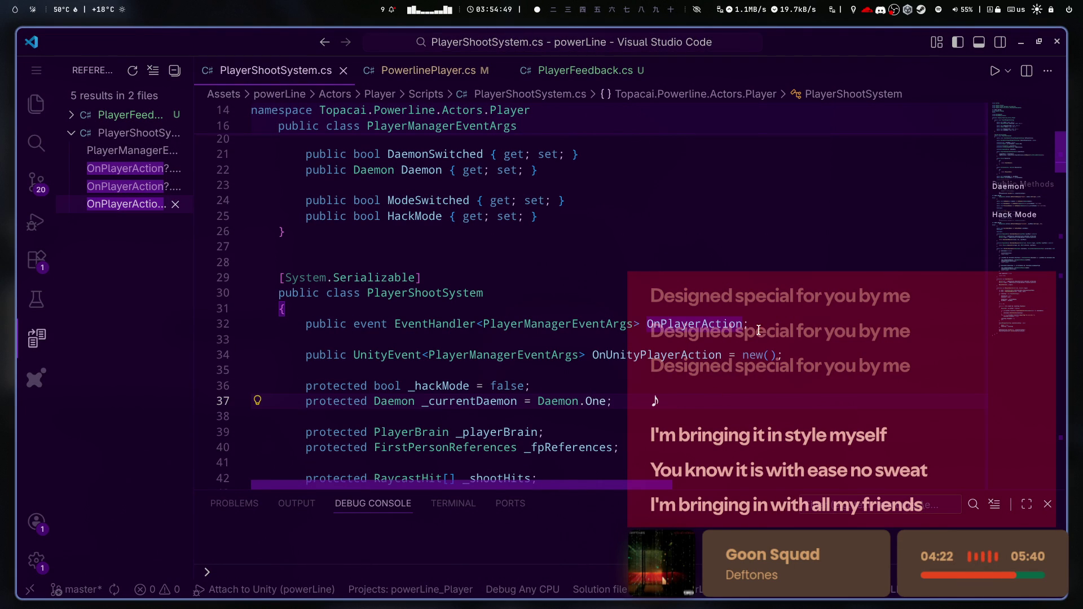
left_click(698, 354)
left_click(743, 324)
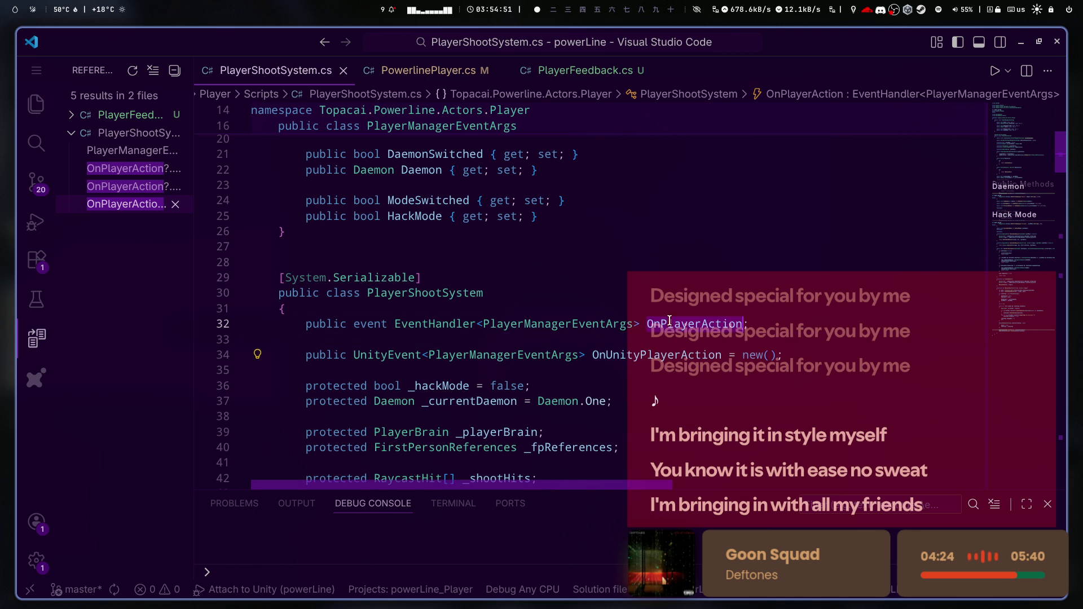
left_click(429, 70)
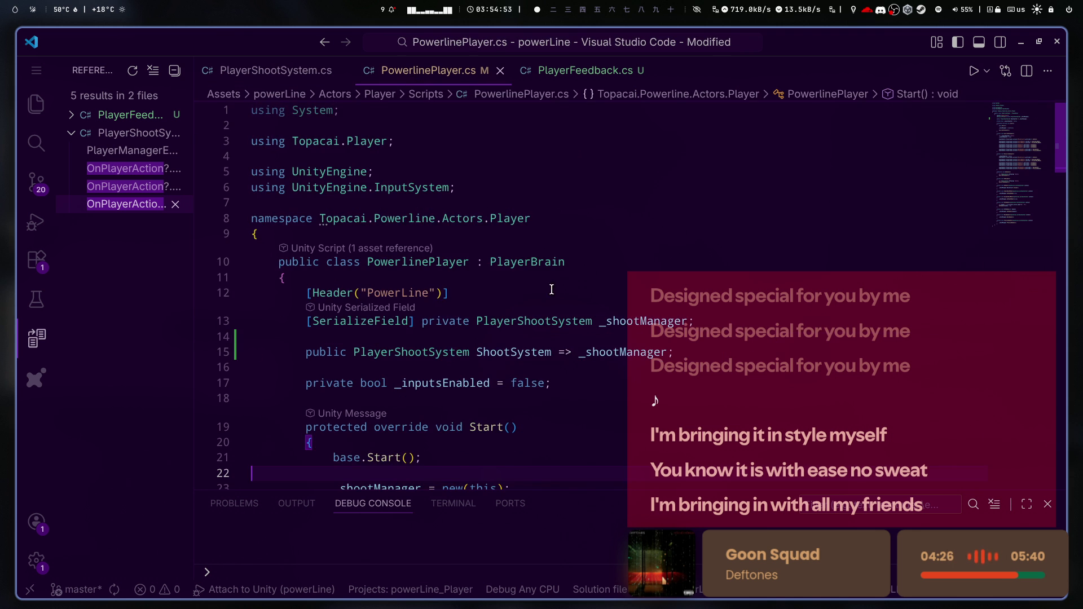
- Insert Debug.Log("aqui"); as the first line of OnShoot, save, and play-test in Unity
scroll(605, 381, "down", 3)
scroll(605, 381, "down", 3)
key("ctrl+Page_Down")
left_click(592, 385)
key("Return")
type("Deb")
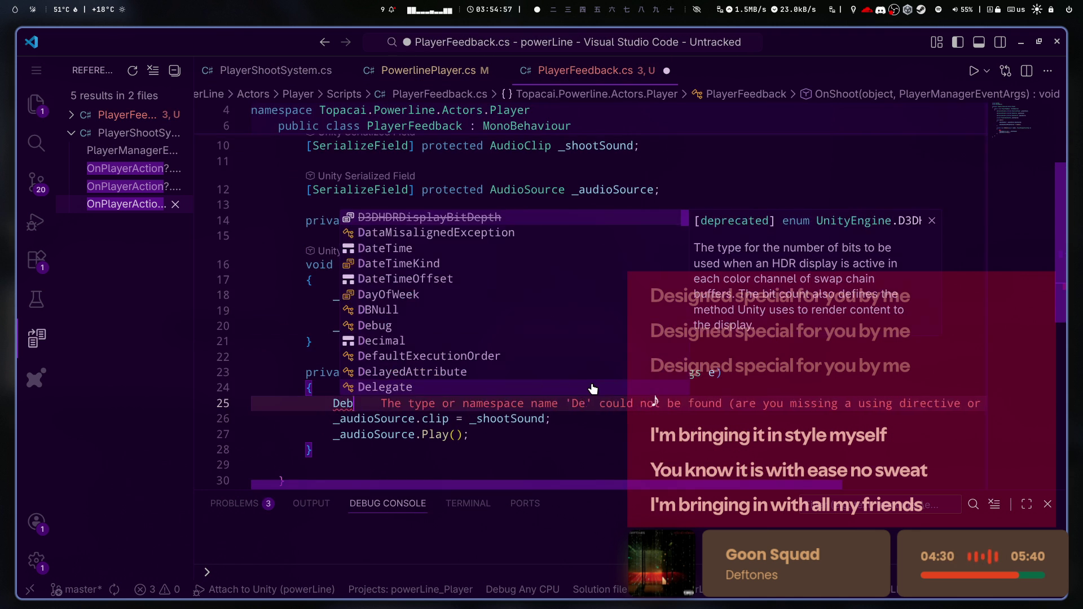
type("ug.Log(\"")
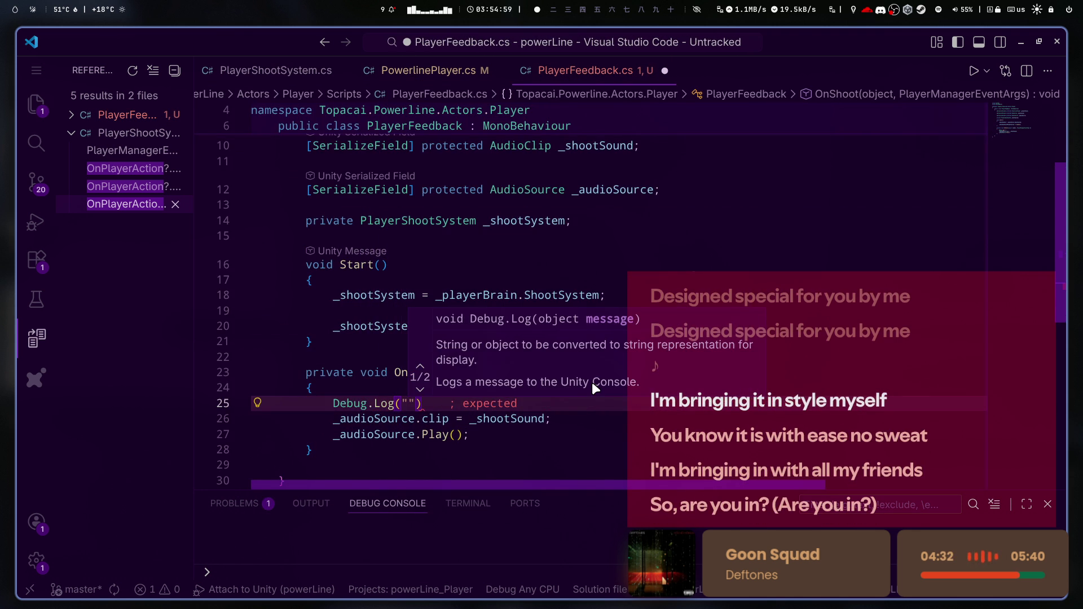
type("aqui\");")
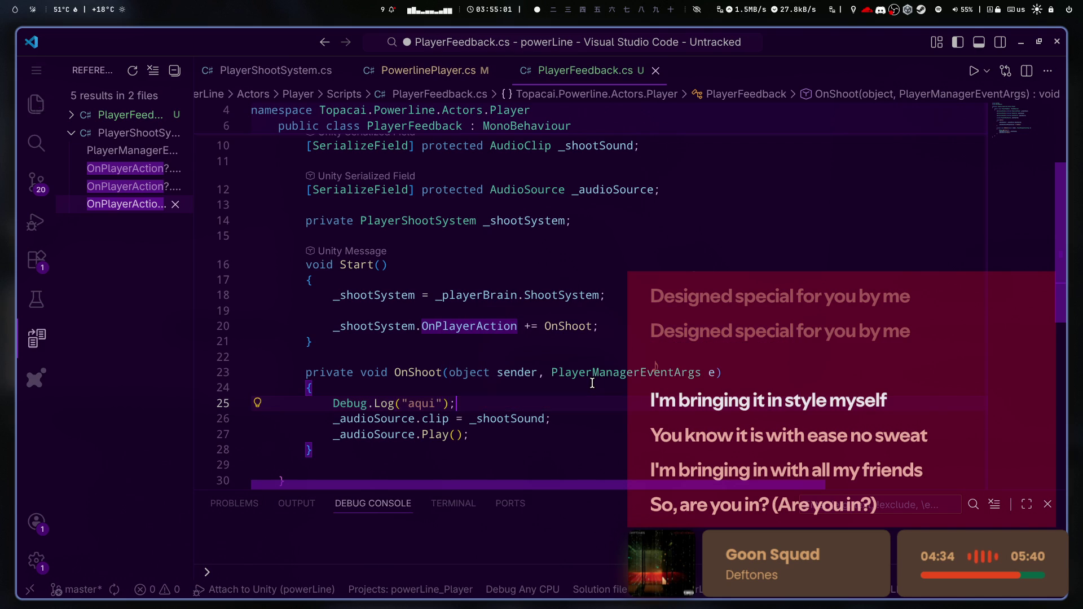
key("ctrl+s")
key("alt+Tab")
left_click(525, 46)
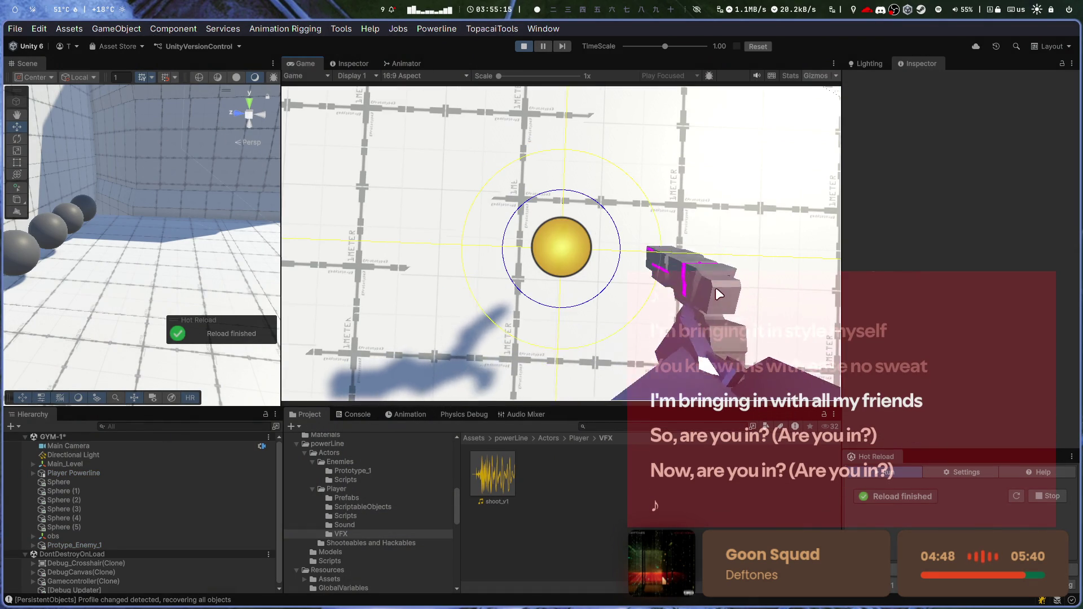
- Clear the console during play, stop play mode, and return to Start() in PlayerFeedback.cs
left_click(361, 414)
left_click(298, 426)
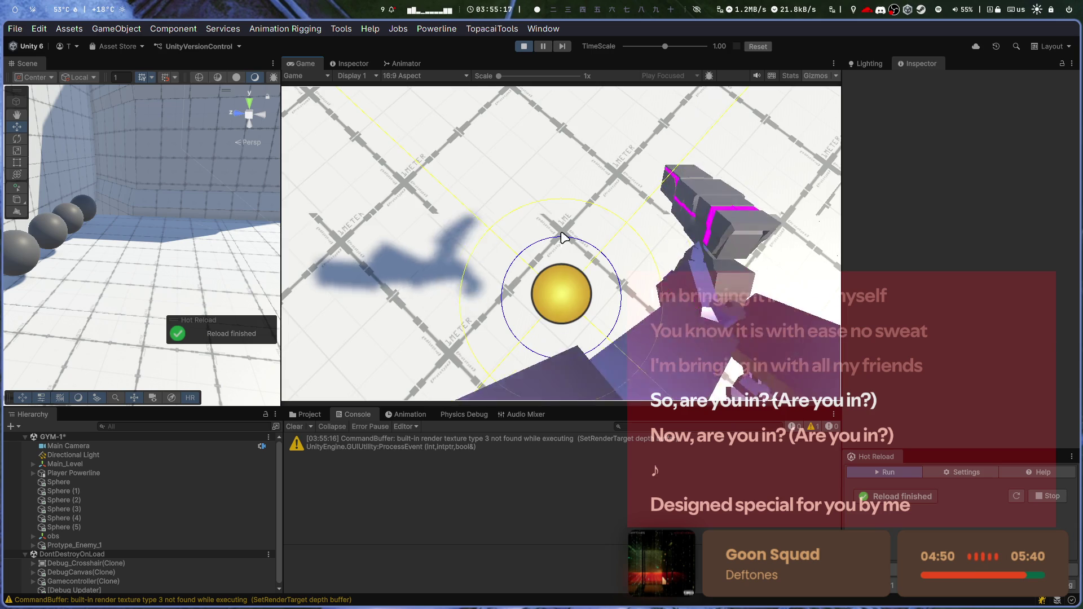
left_click(527, 47)
key("super+2")
left_click(358, 265)
scroll(511, 265, "up", 3)
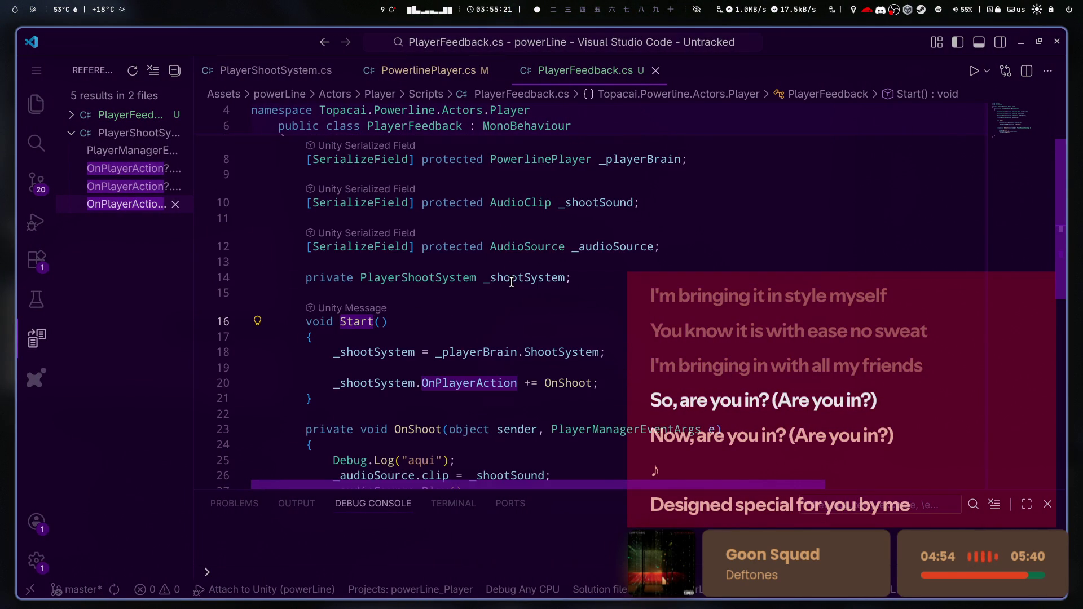
- Add Debug.Log("aqui 2"); at the top of Start(), remove the stray 'l', and save
double_click(510, 201)
scroll(514, 390, "down", 1)
left_click(603, 364)
key("Return")
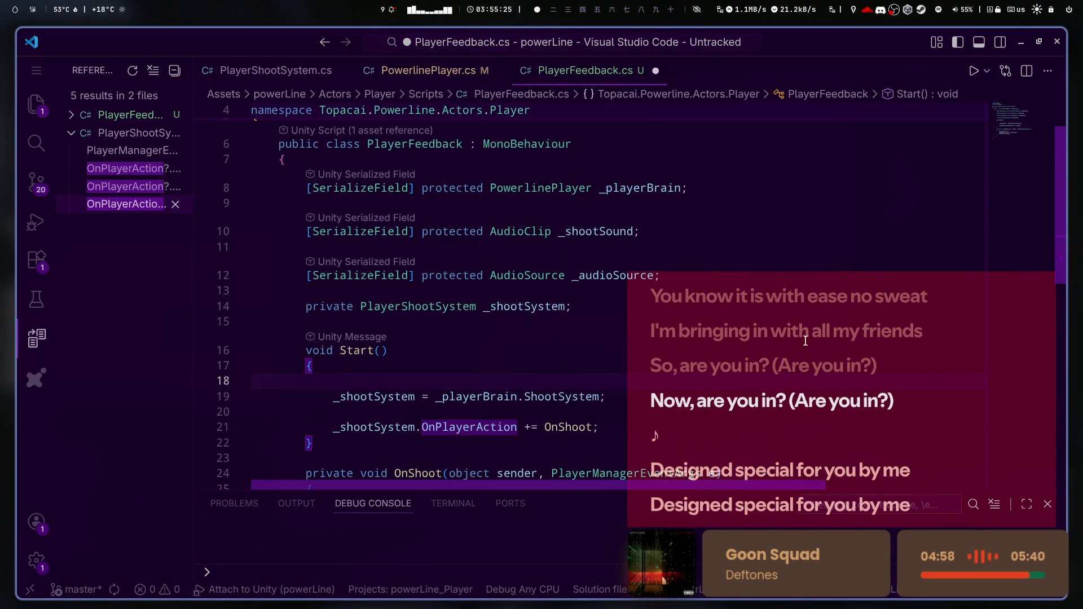
type("Debug")
type(".Log(\"")
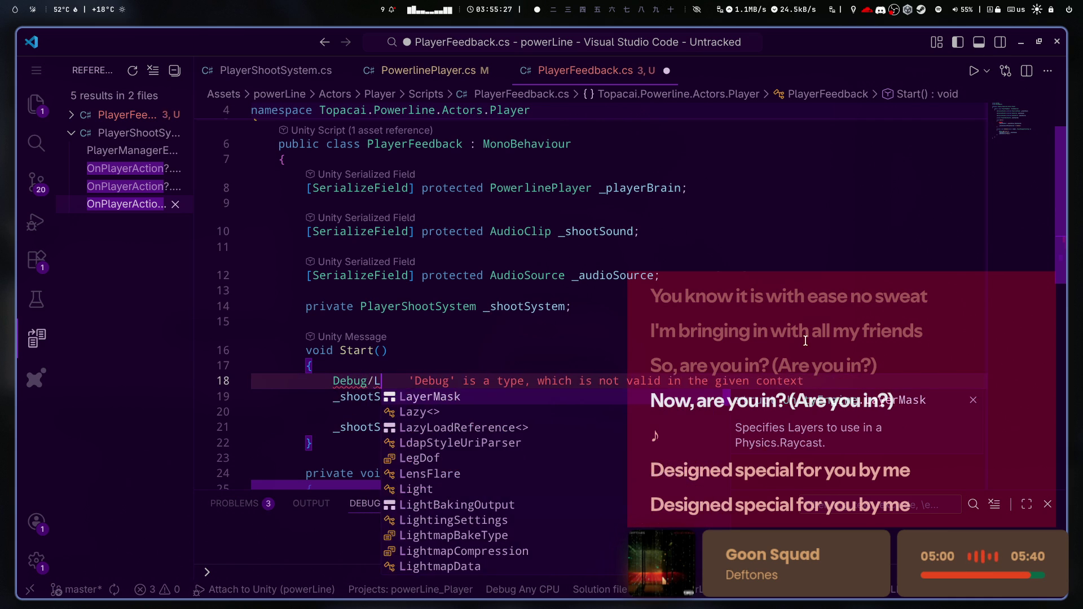
type("aqui 2\")l;")
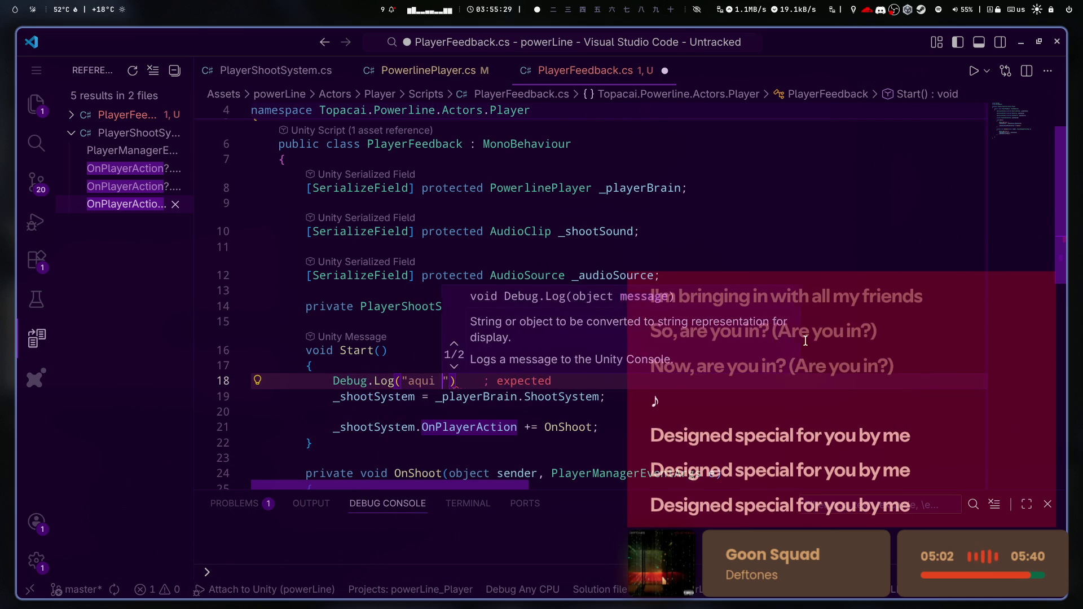
key("Left")
key("BackSpace")
key("ctrl+s")
key("alt+Tab")
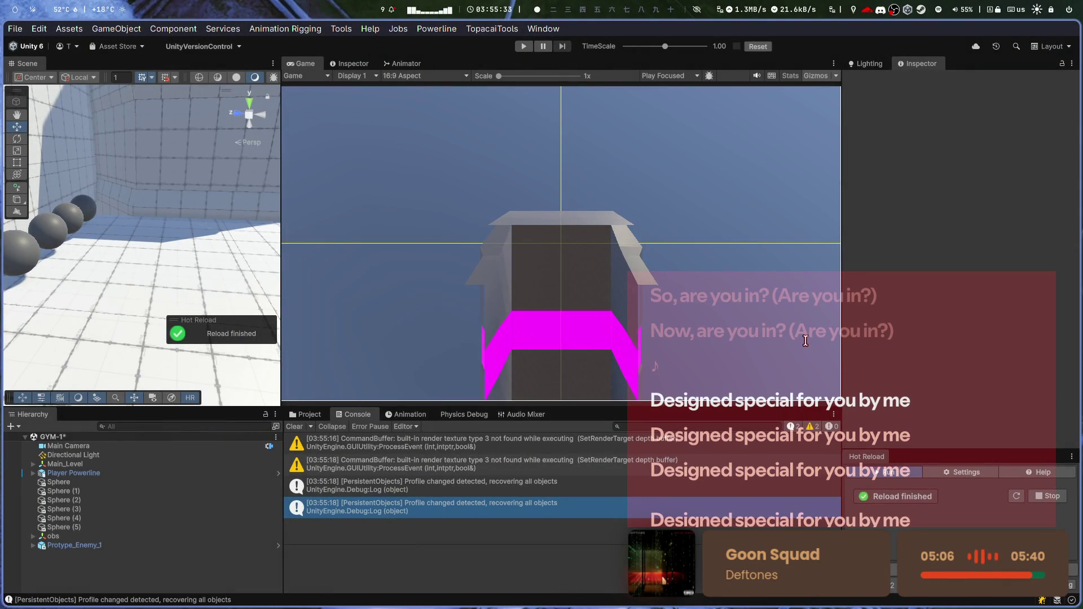
- Start play mode, clear the console, and walk the player forward with W toward the spheres
left_click(520, 50)
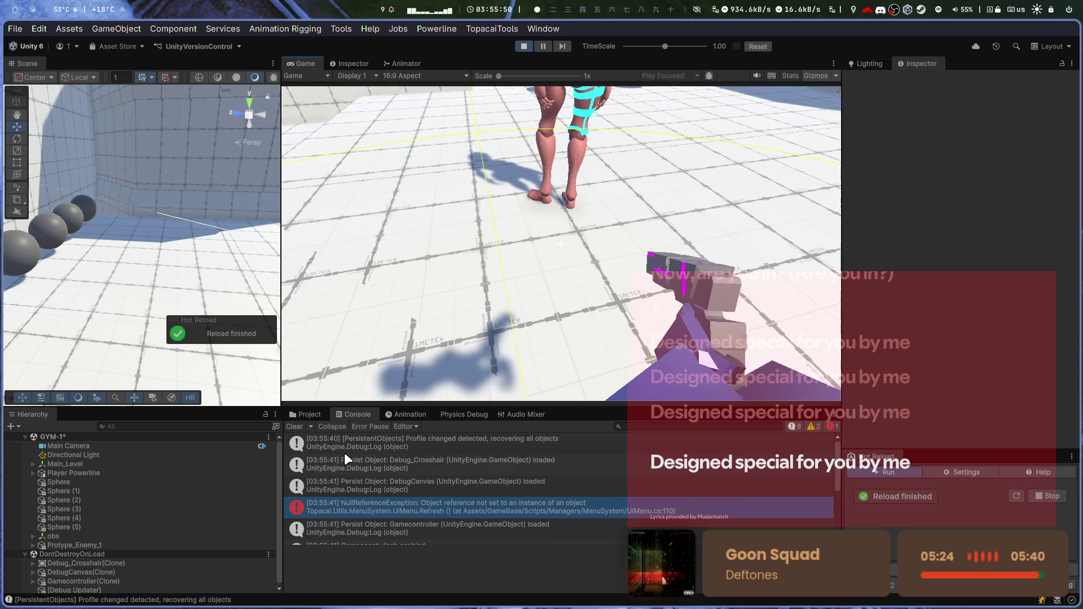
left_click(294, 426)
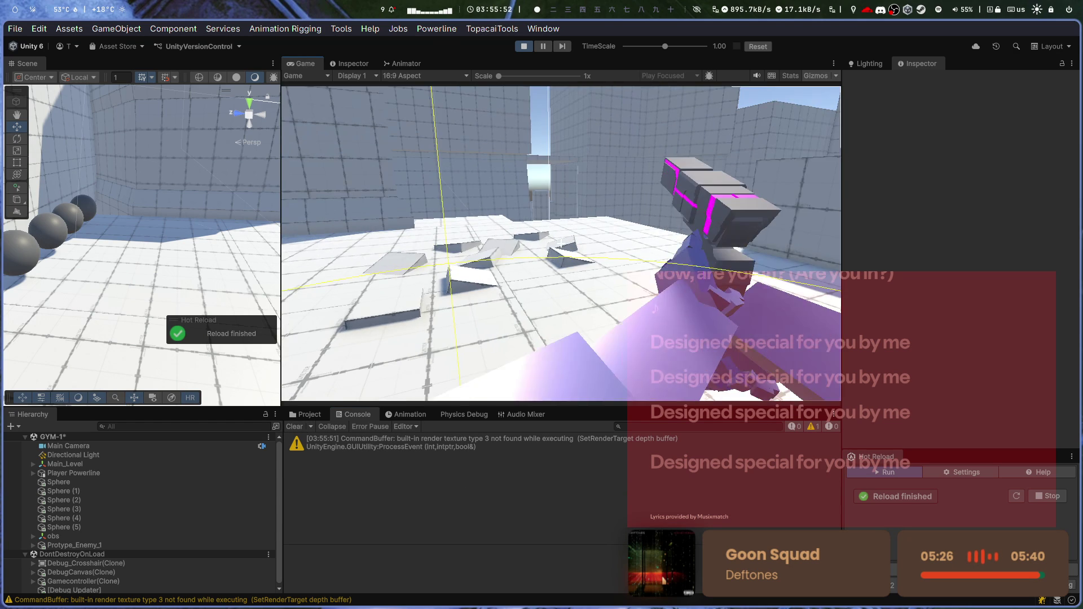
key("w")
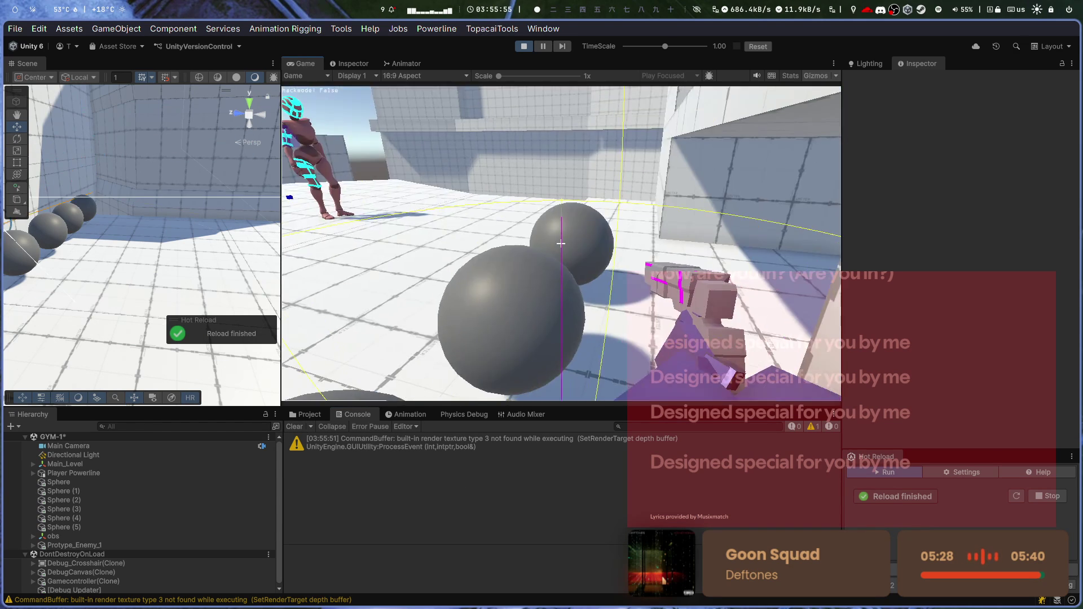
key("w")
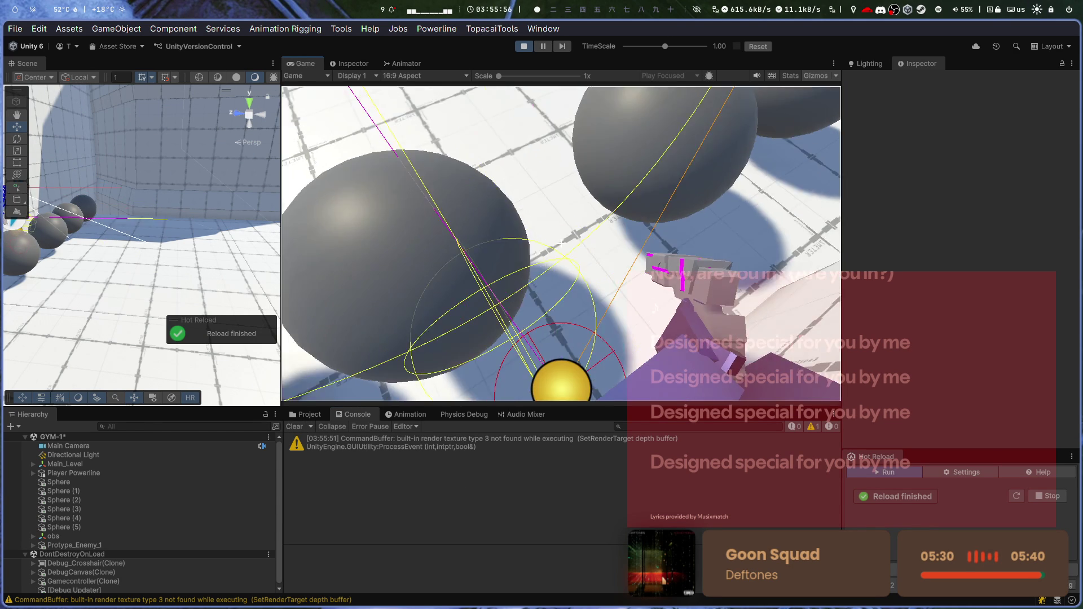
key("w")
key("w")
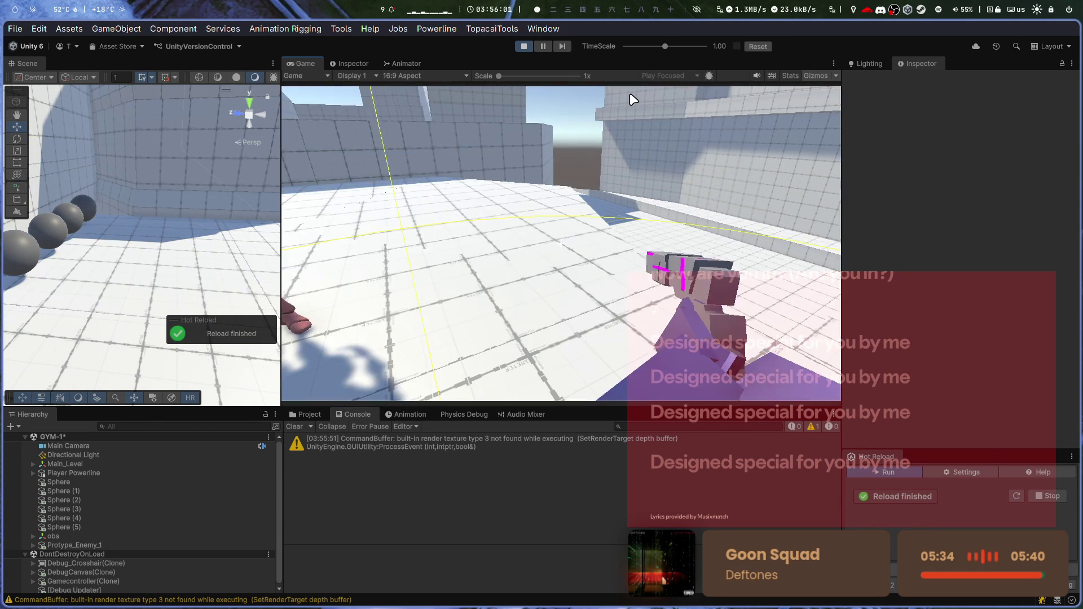
key("alt+Tab")
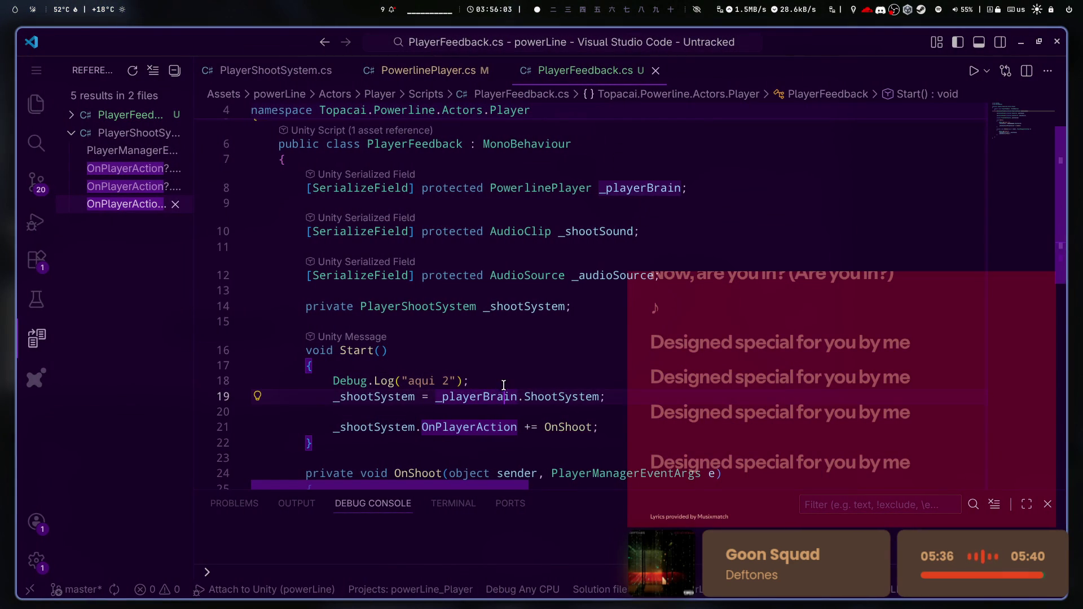
- Delete the Debug.Log("aqui 2") line from Start() and save
left_click_drag(469, 380, 56, 375)
key("BackSpace")
key("BackSpace")
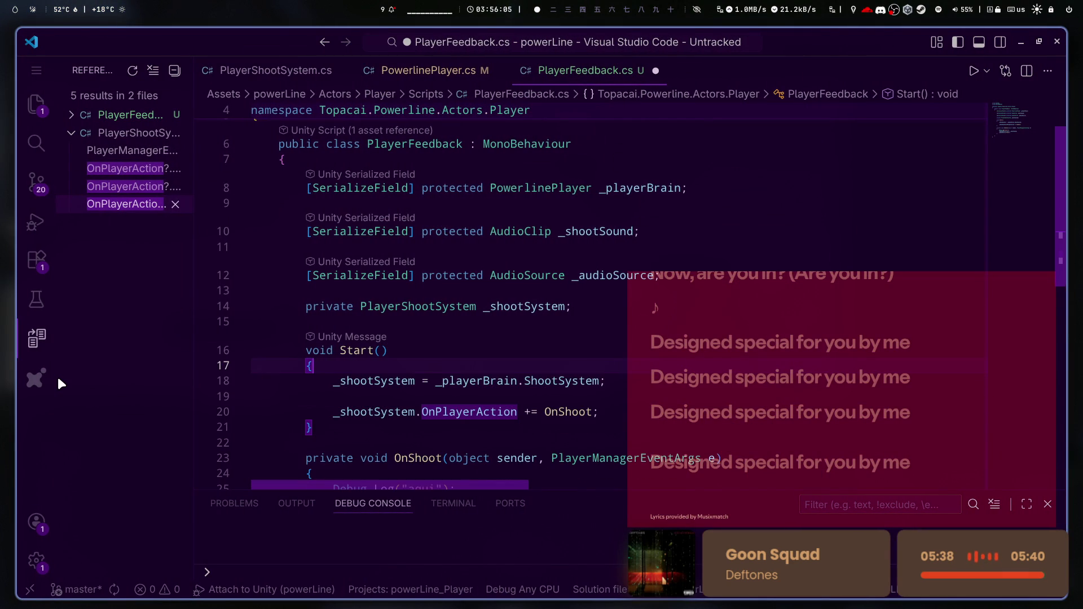
scroll(525, 353, "down", 2)
key("ctrl+s")
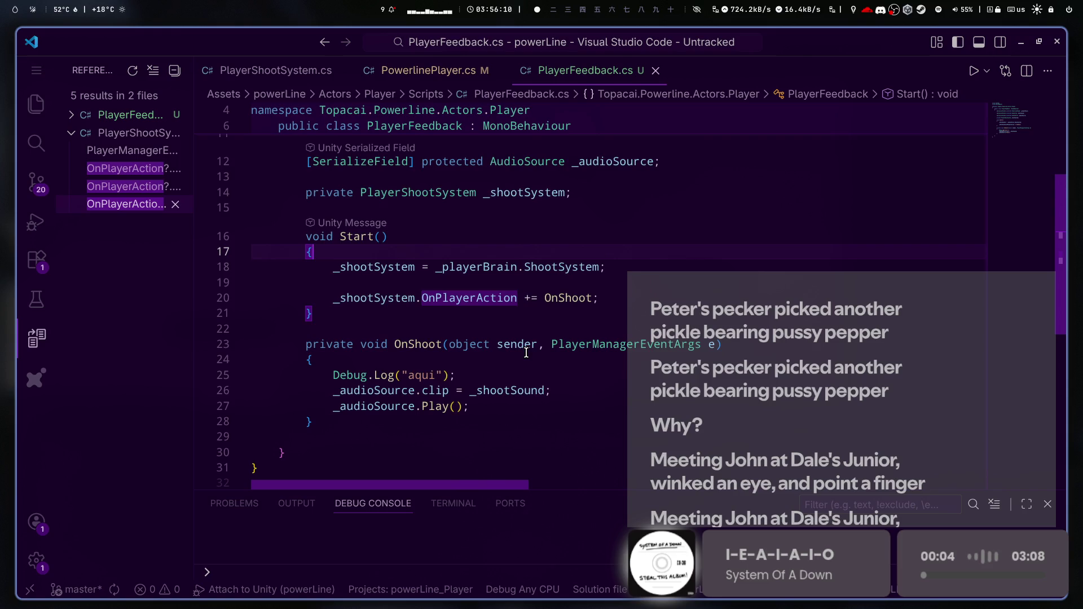
- Change line 20 to _shootSystem.OnUnityPlayerAction.AddListener(OnShoot); replacing the += subscription
scroll(526, 353, "down", 1)
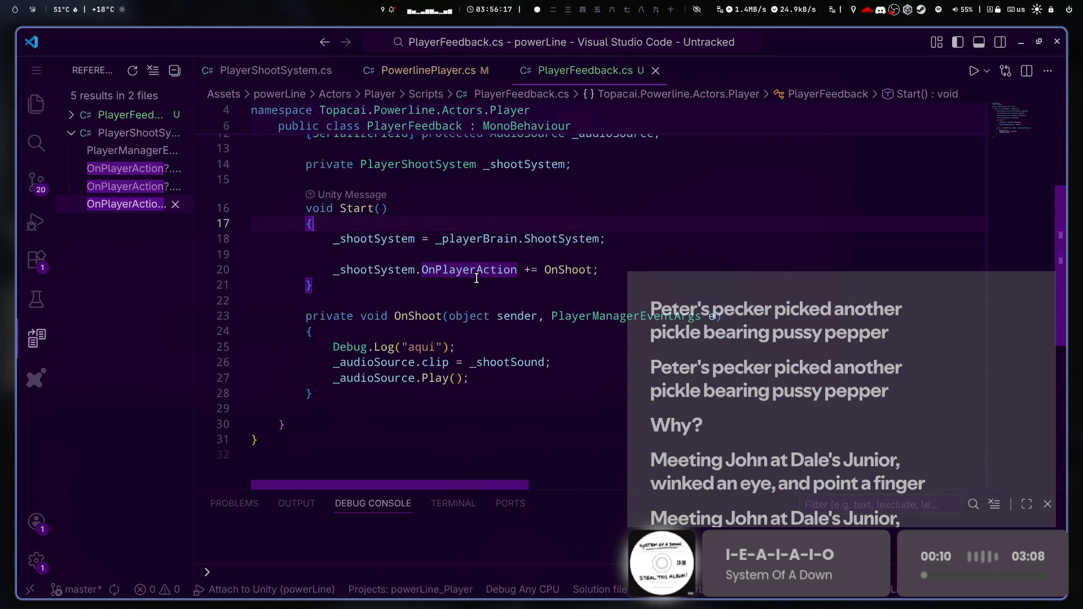
left_click(476, 270)
key("ctrl+BackSpace")
type("OnPlayerAc")
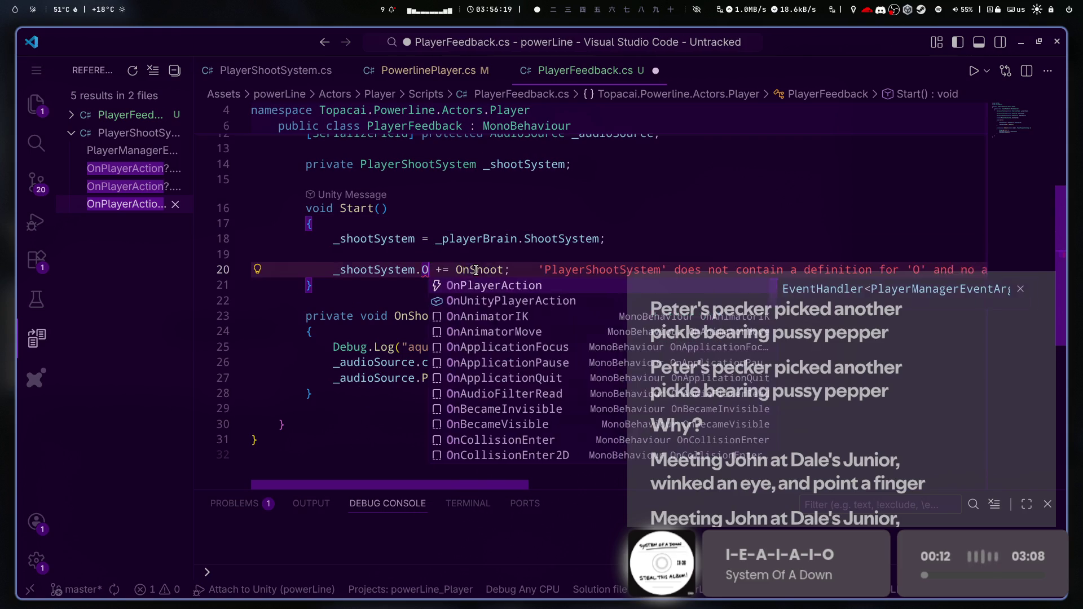
key("Down")
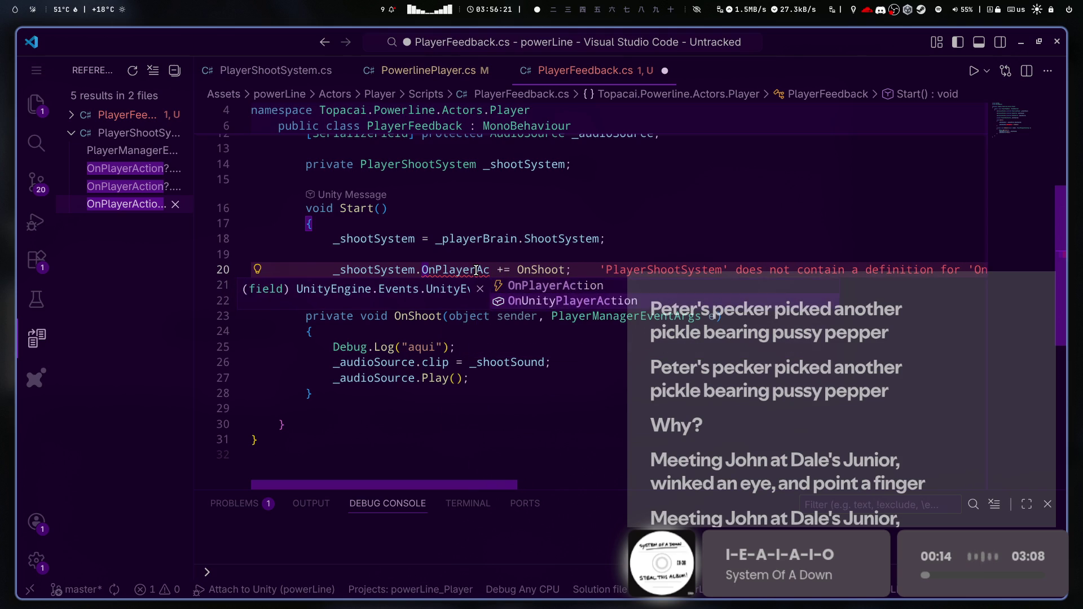
key("Return")
key("ctrl+shift+Right")
key("ctrl+shift+Right")
key("BackSpace")
type(".Ad")
key("Return")
type("(")
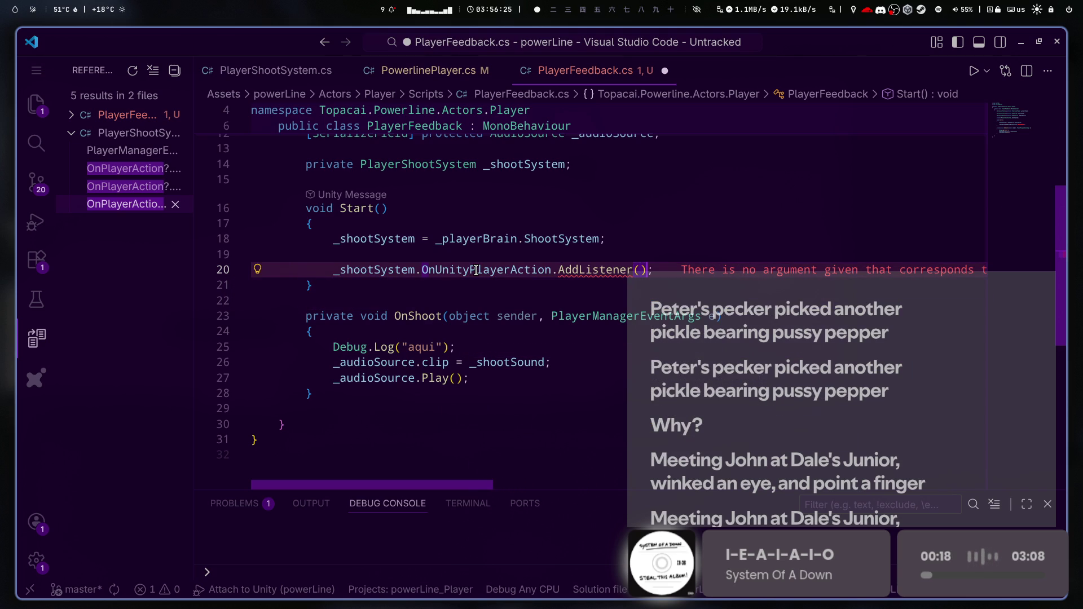
type("OnS")
key("Return")
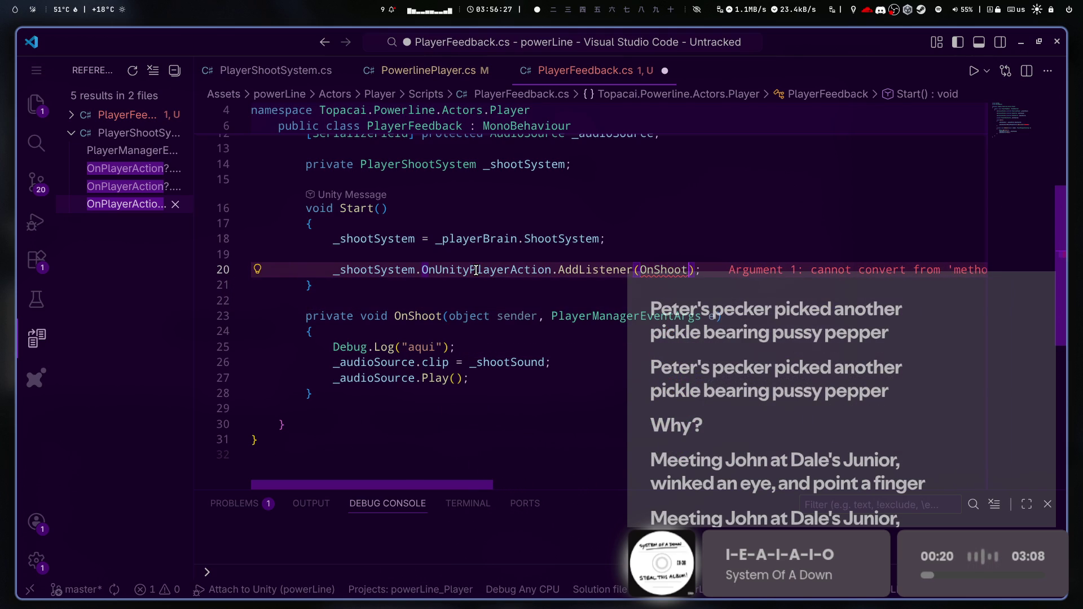
- Remove the object sender parameter so OnShoot takes only PlayerManagerEventArgs, and save
left_click(552, 316)
key("ctrl+BackSpace")
key("ctrl+BackSpace")
key("ctrl+s")
key("alt+Tab")
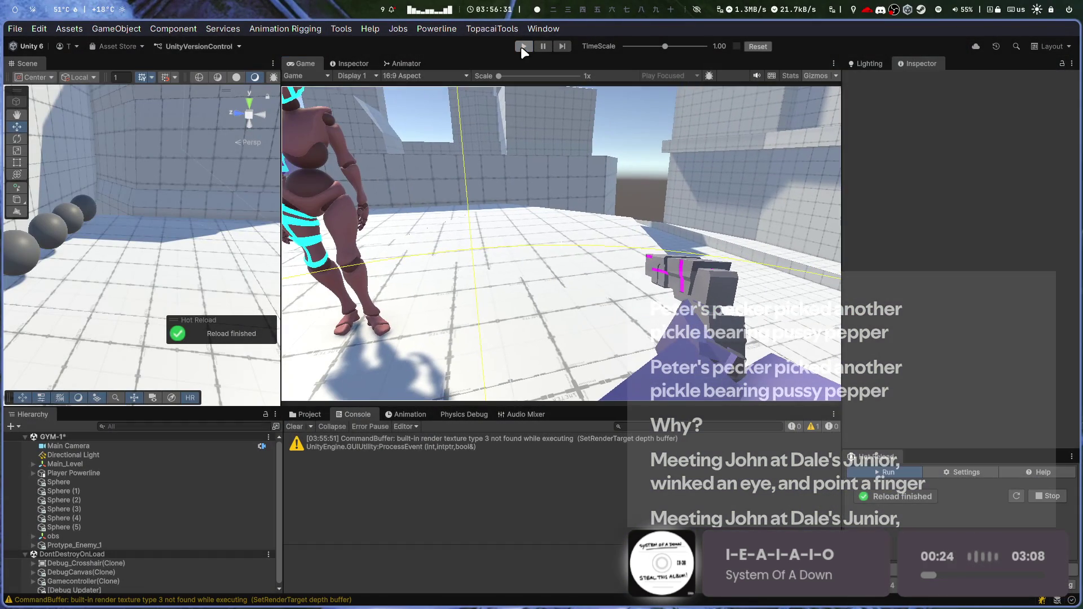
- Stop and restart play mode with the AddListener code, then clear the console
left_click(521, 47)
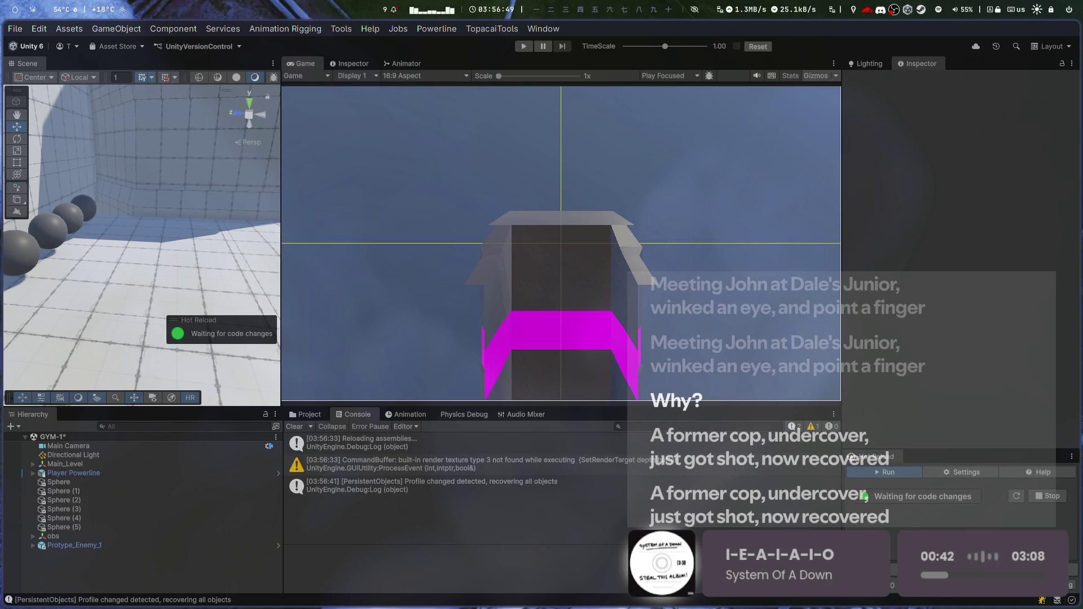
left_click(523, 46)
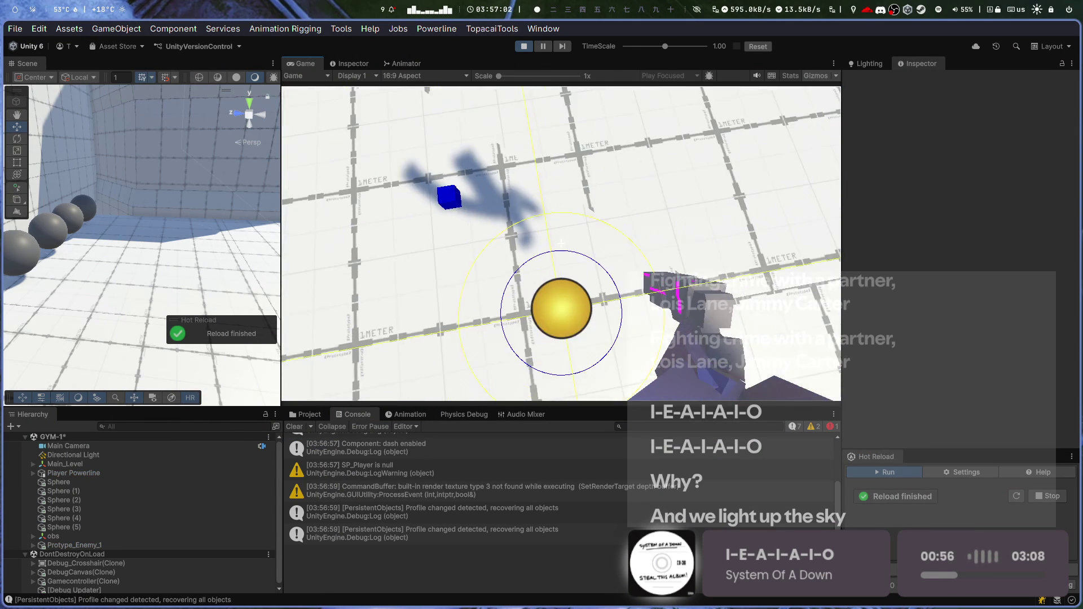
left_click(291, 428)
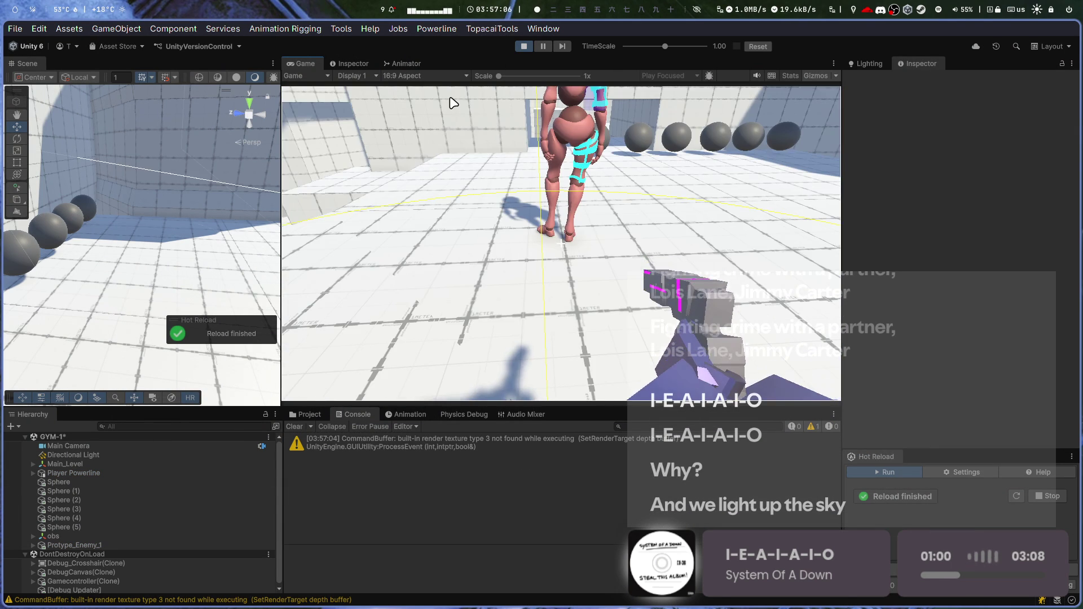
key("alt+Tab")
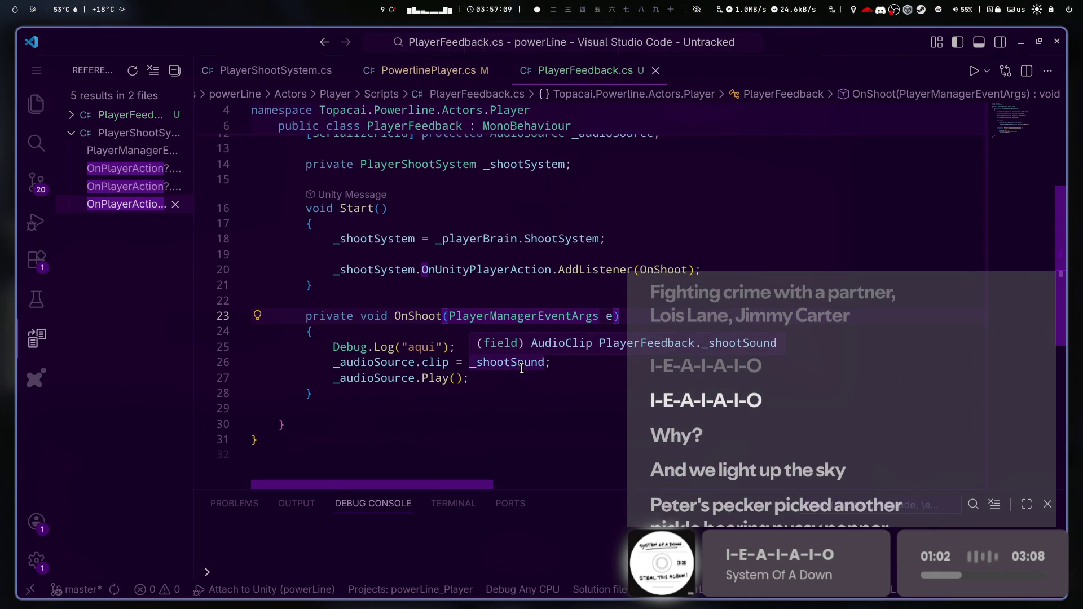
- Jump from PowerlinePlayer.cs to OnUnityPlayerAction in PlayerShootSystem.cs and open its context menu
key("XF86AudioNext")
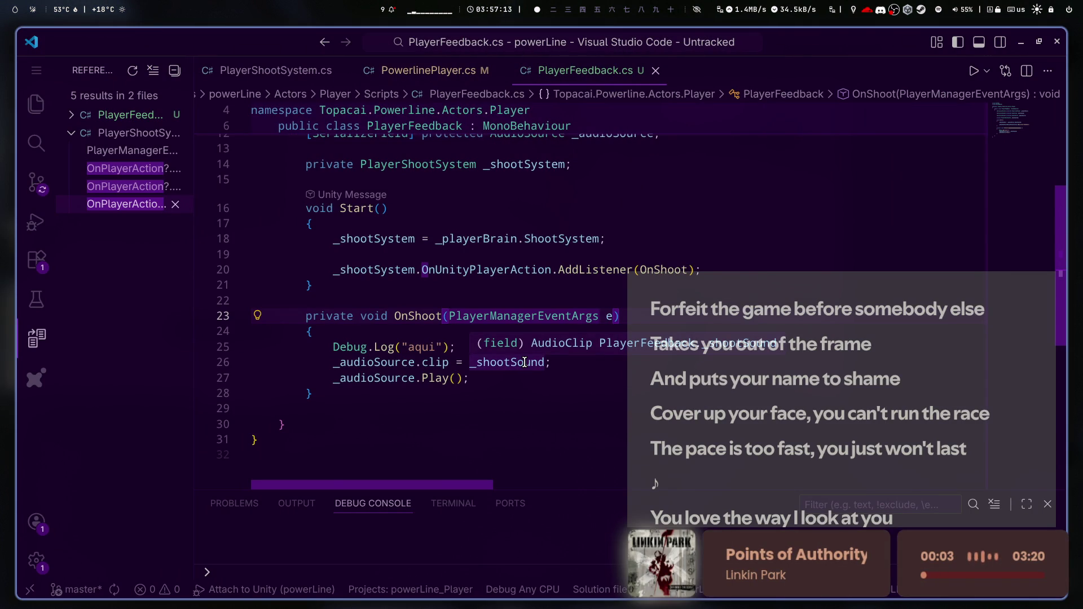
key("Down")
key("Down")
key("Down")
scroll(462, 310, "up", 2)
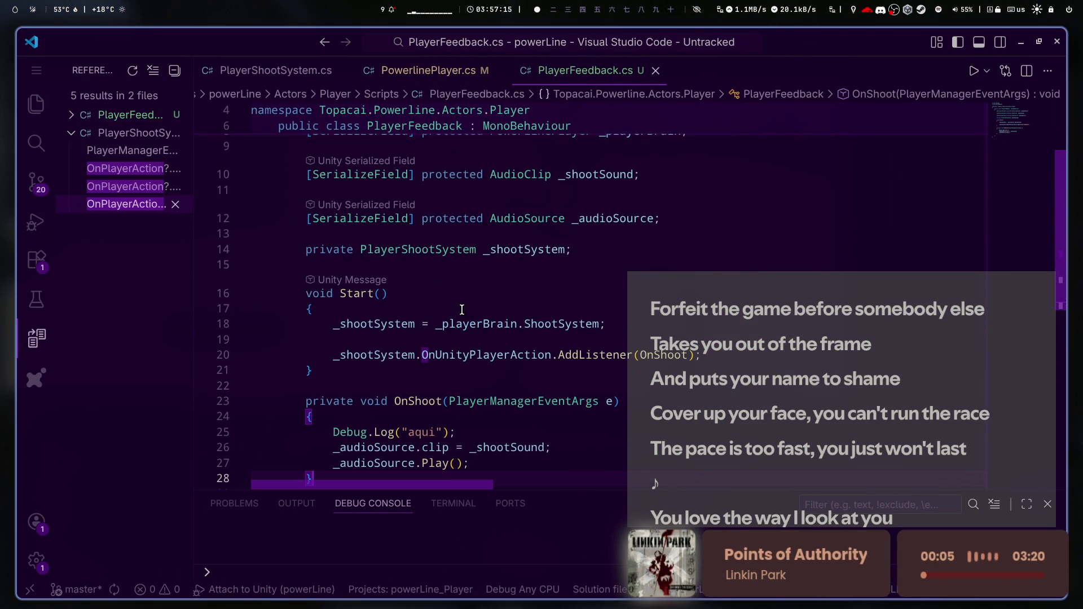
scroll(673, 380, "up", 3)
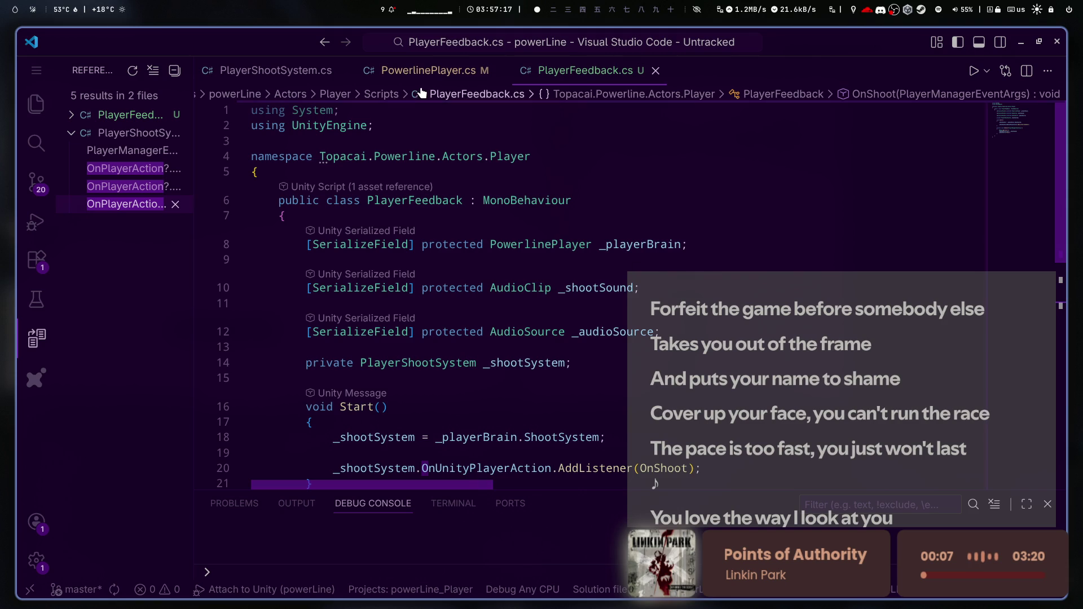
left_click(428, 70)
scroll(509, 343, "up", 6)
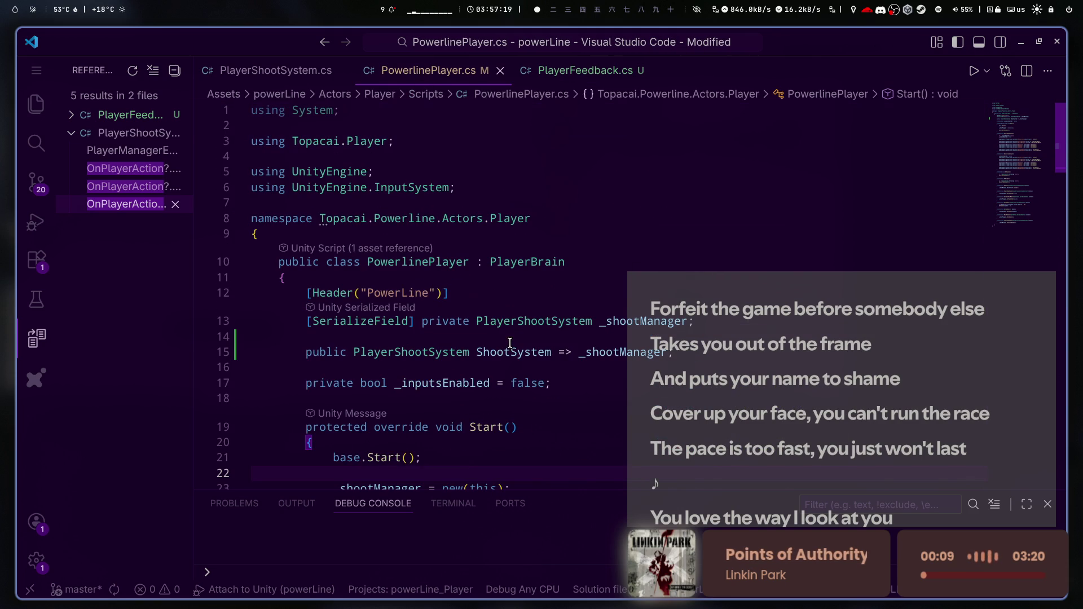
key("ctrl+alt+minus")
double_click(669, 355)
right_click(669, 359)
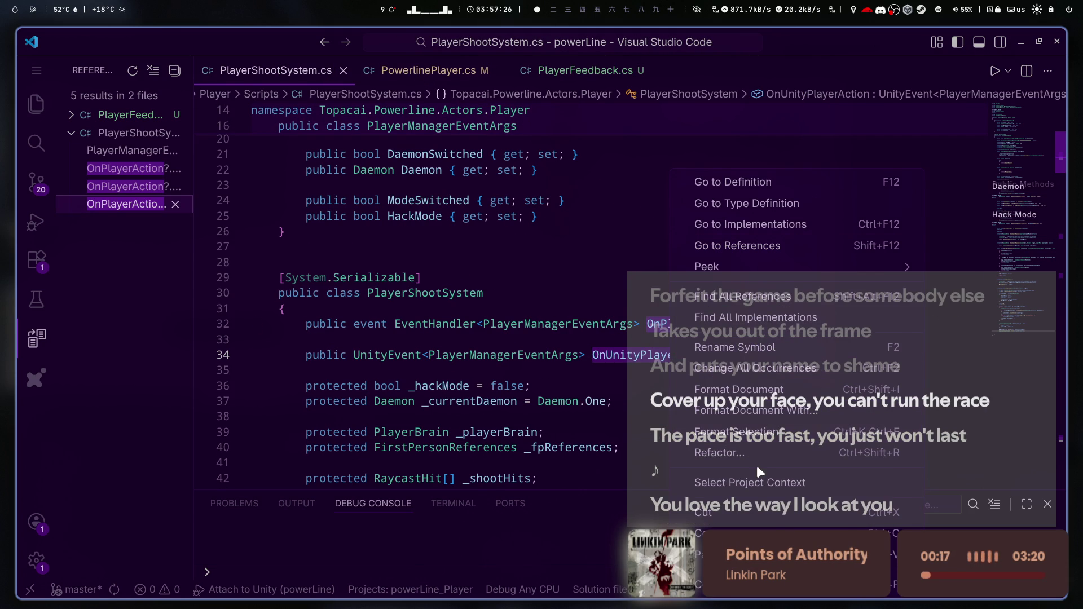
- List the references to OnUnityPlayerAction and open its invocation on line 203
key("Escape")
left_click(175, 186)
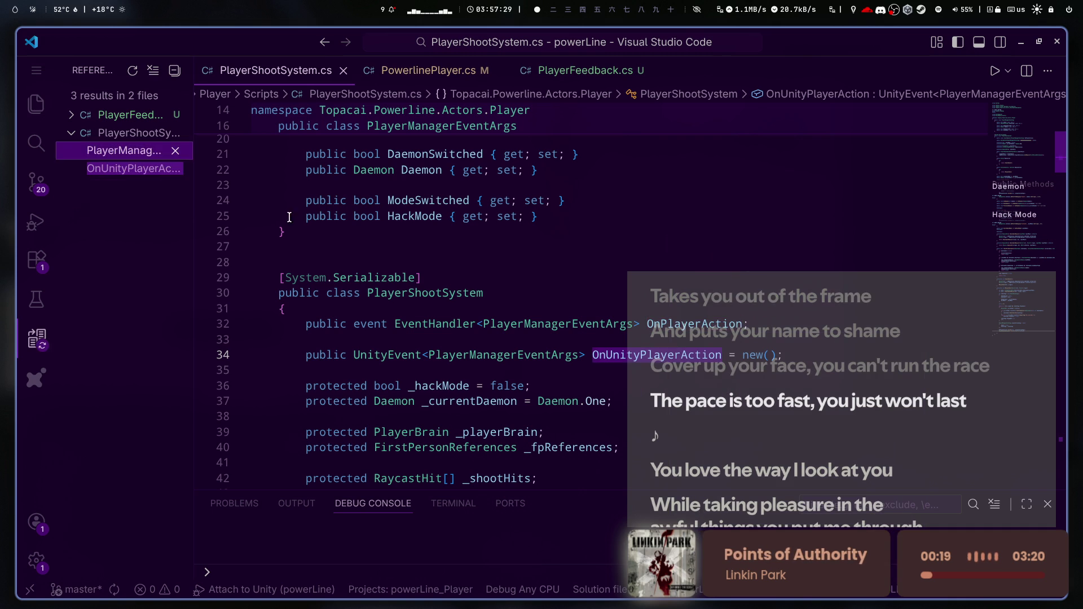
left_click(111, 165)
scroll(671, 375, "up", 10)
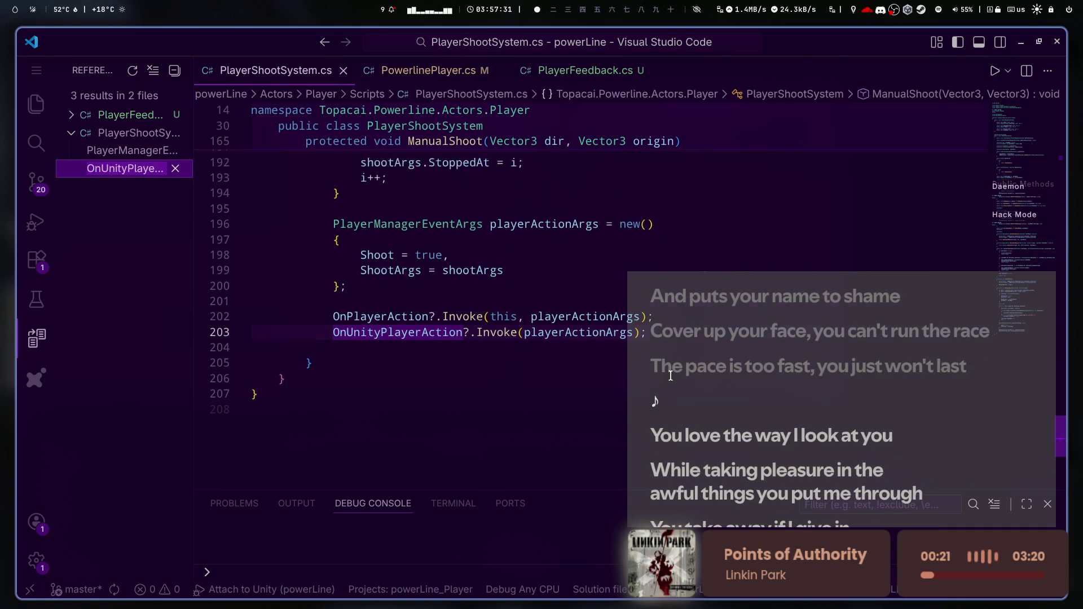
scroll(671, 375, "up", 4)
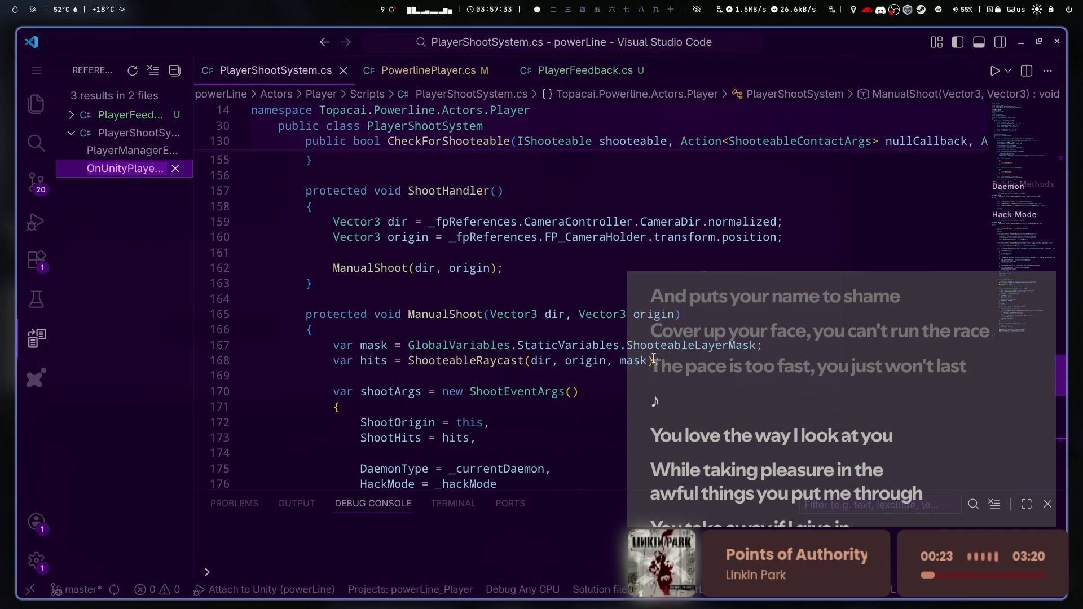
- Review ManualShoot in PlayerShootSystem.cs, then move to the browser and notes workspace
left_click(415, 314)
scroll(598, 363, "down", 12)
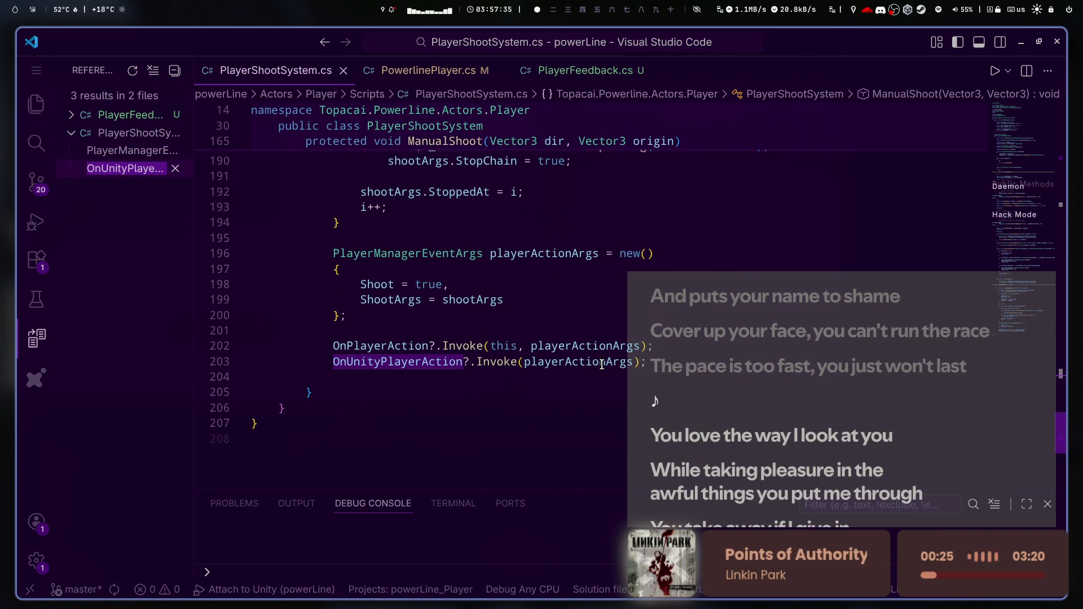
scroll(601, 364, "up", 20)
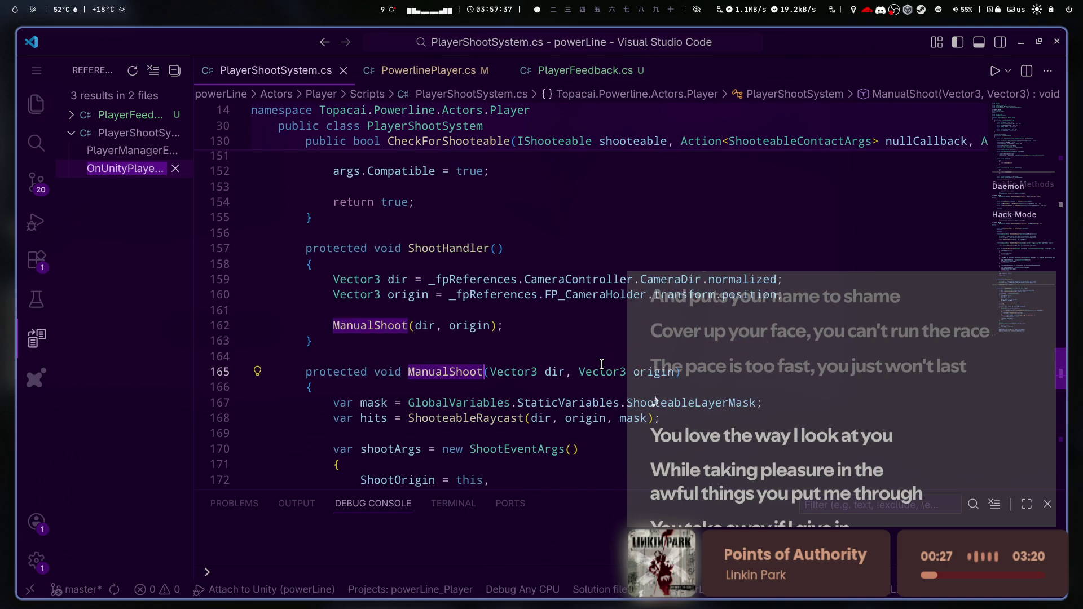
scroll(601, 364, "up", 3)
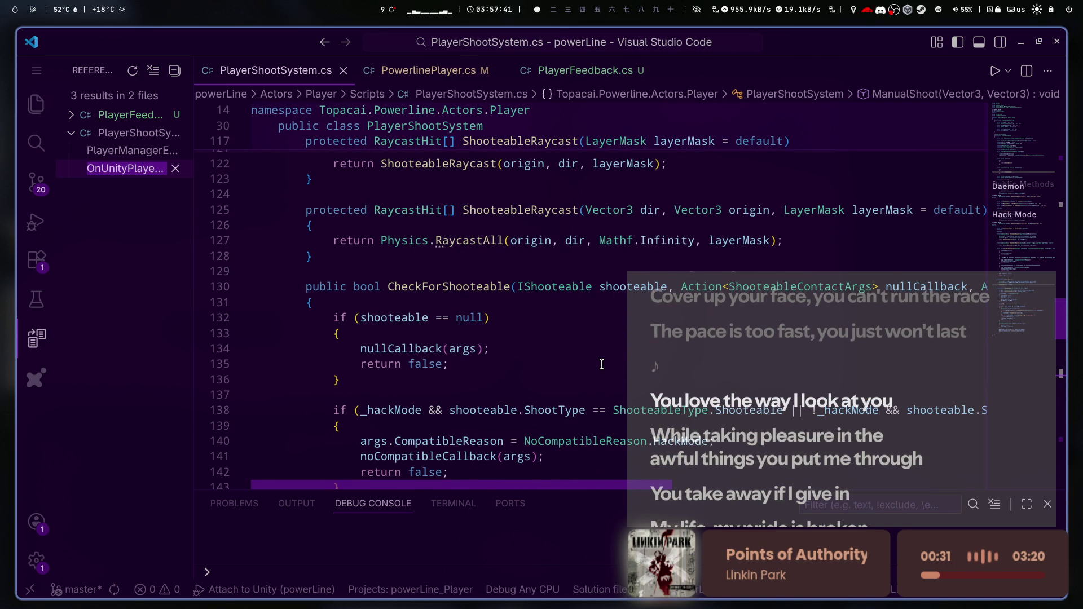
scroll(601, 364, "up", 3)
scroll(602, 364, "up", 3)
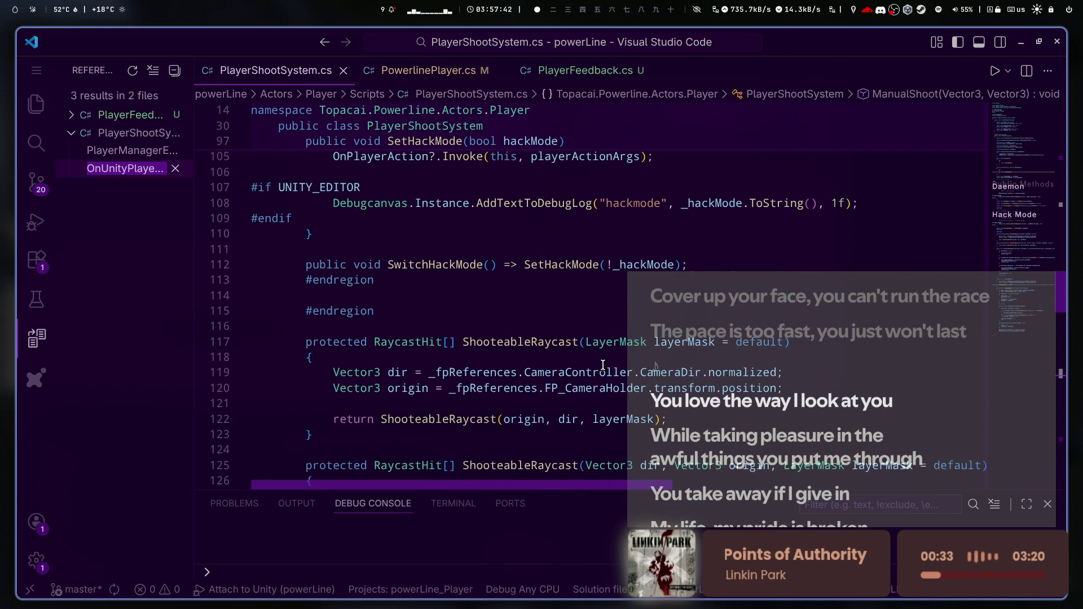
scroll(603, 364, "up", 2)
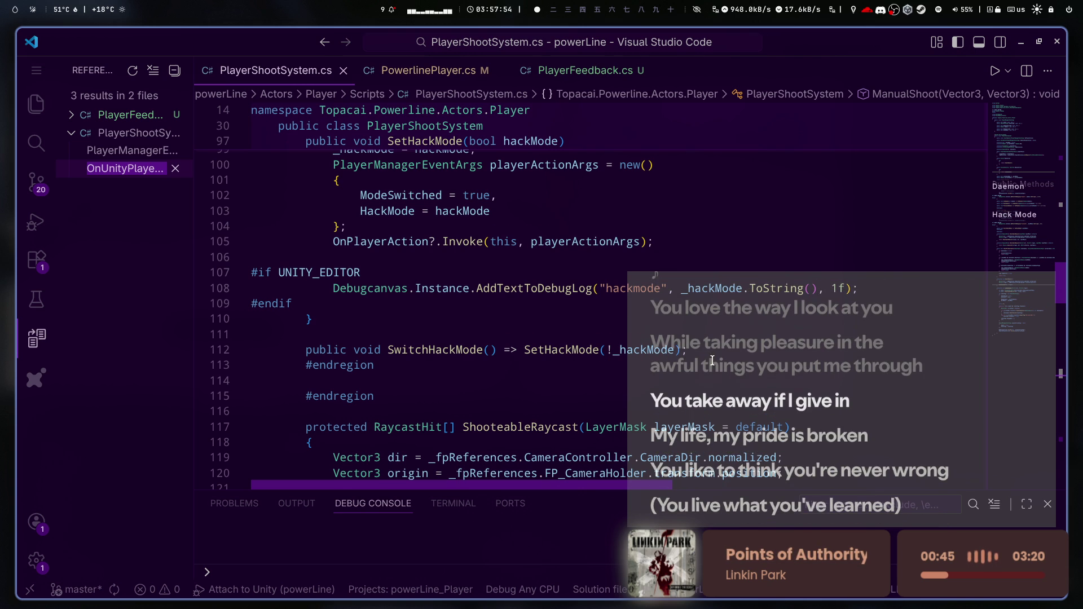
scroll(712, 360, "up", 5)
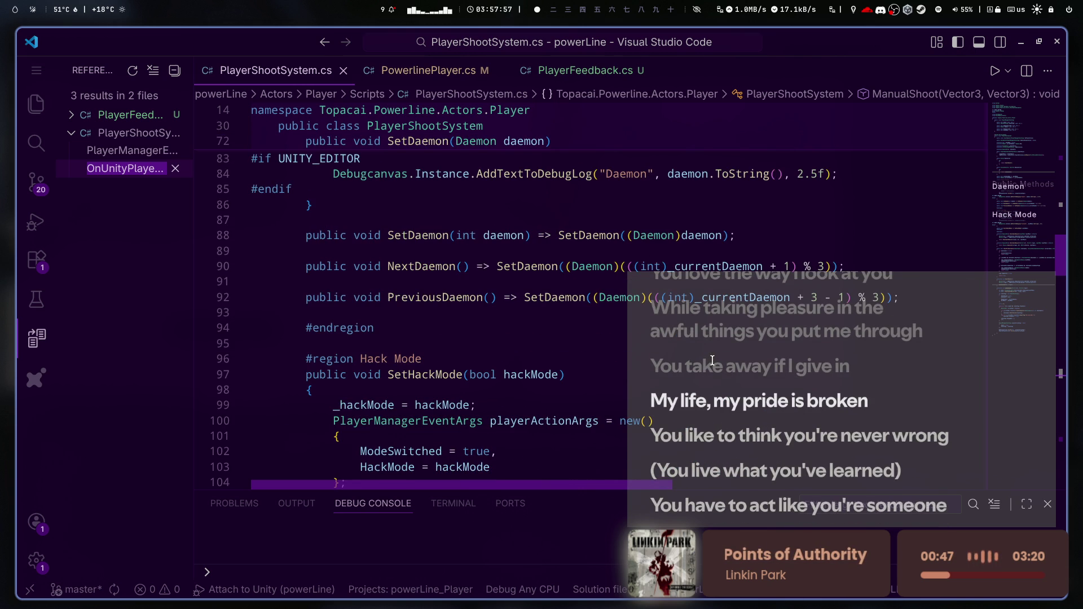
scroll(712, 361, "up", 3)
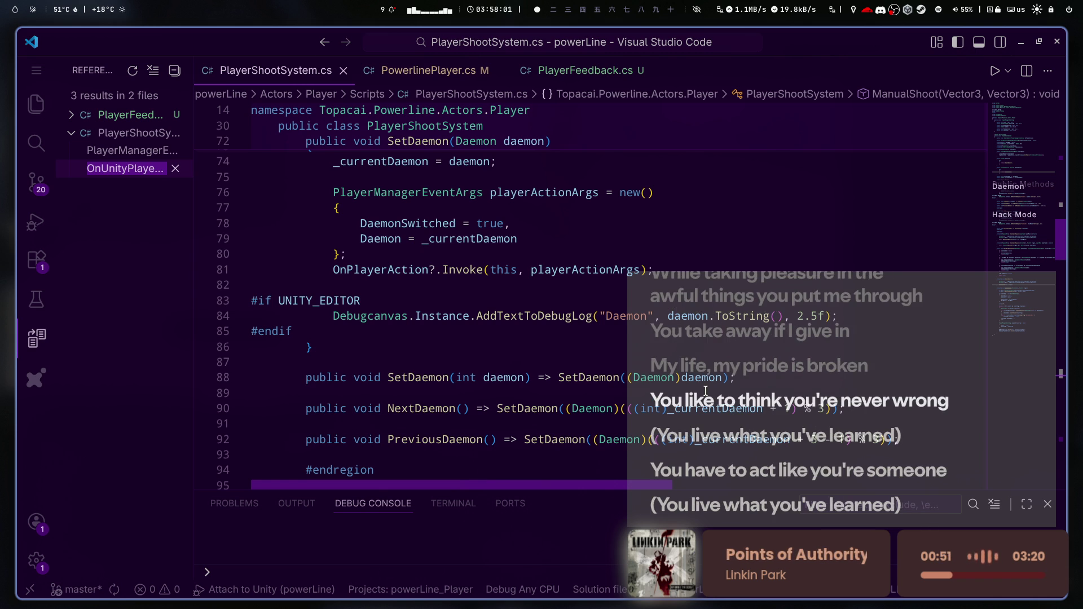
scroll(705, 391, "up", 3)
scroll(705, 390, "up", 10)
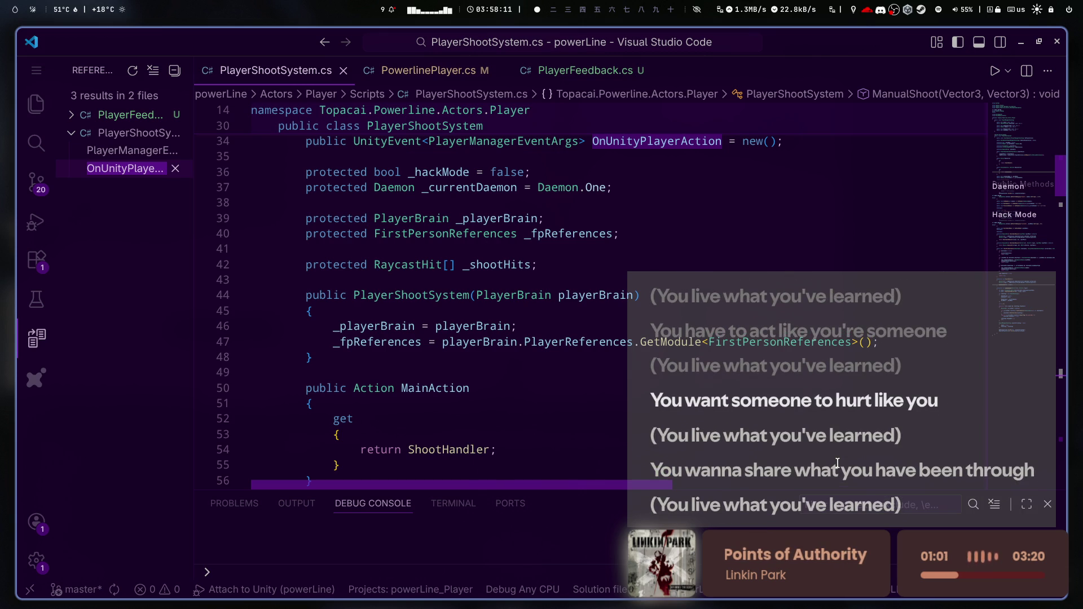
scroll(678, 348, "down", 3)
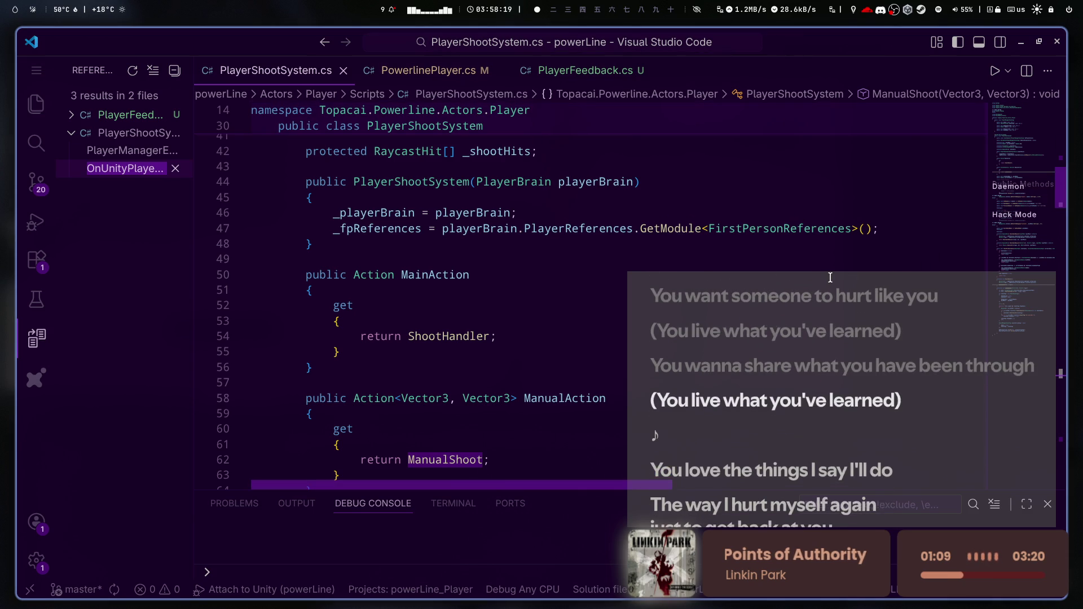
key("alt+Tab")
key("alt+Tab")
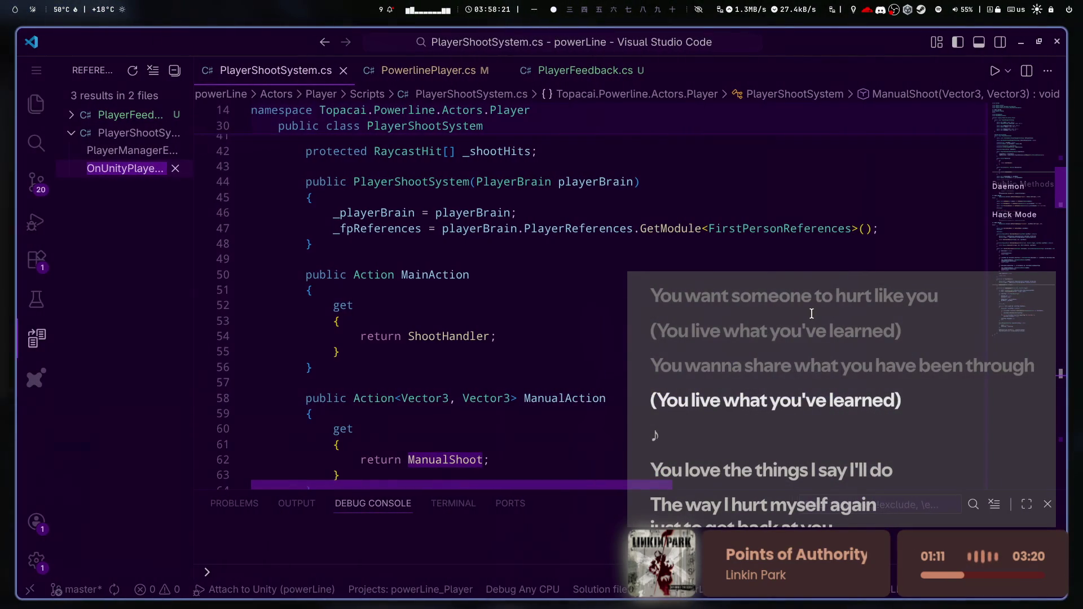
key("super+2")
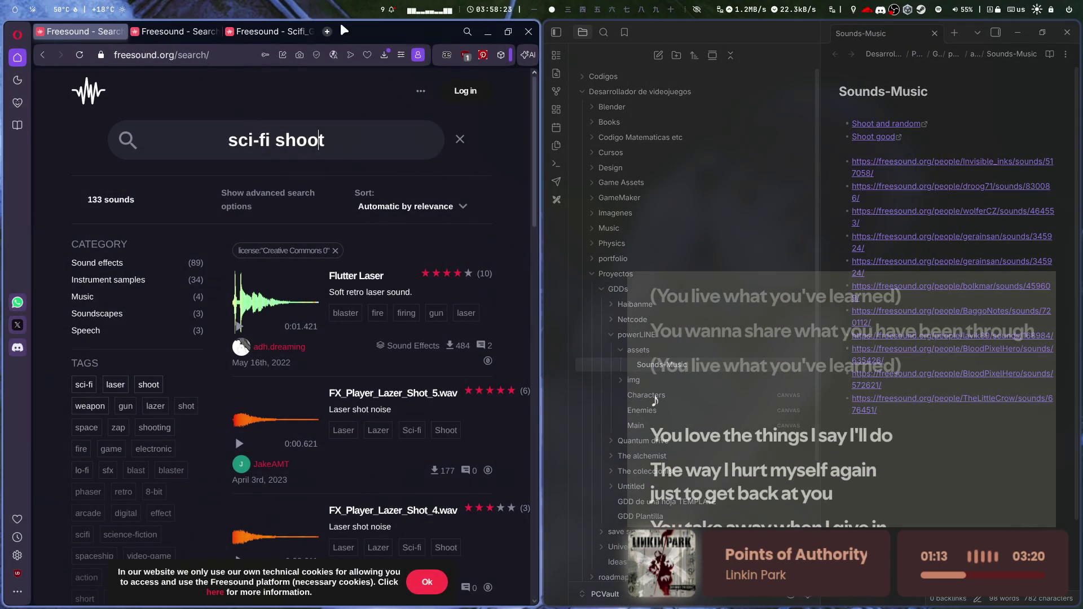
- Search Google in a new tab for 'chris tinder' and show the image results
left_click(330, 32)
type("chris tinder")
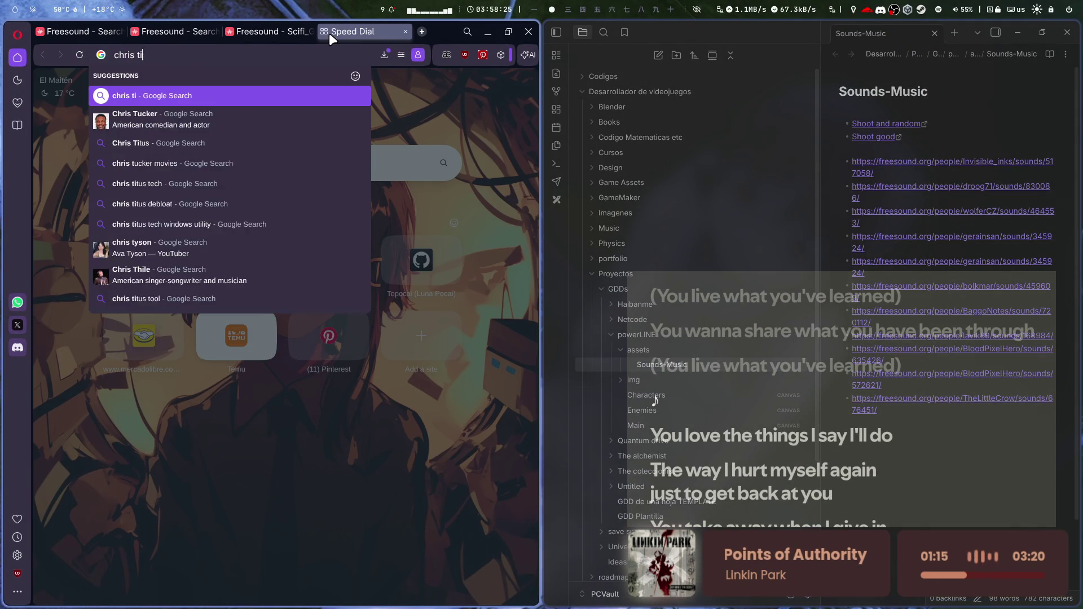
key("Return")
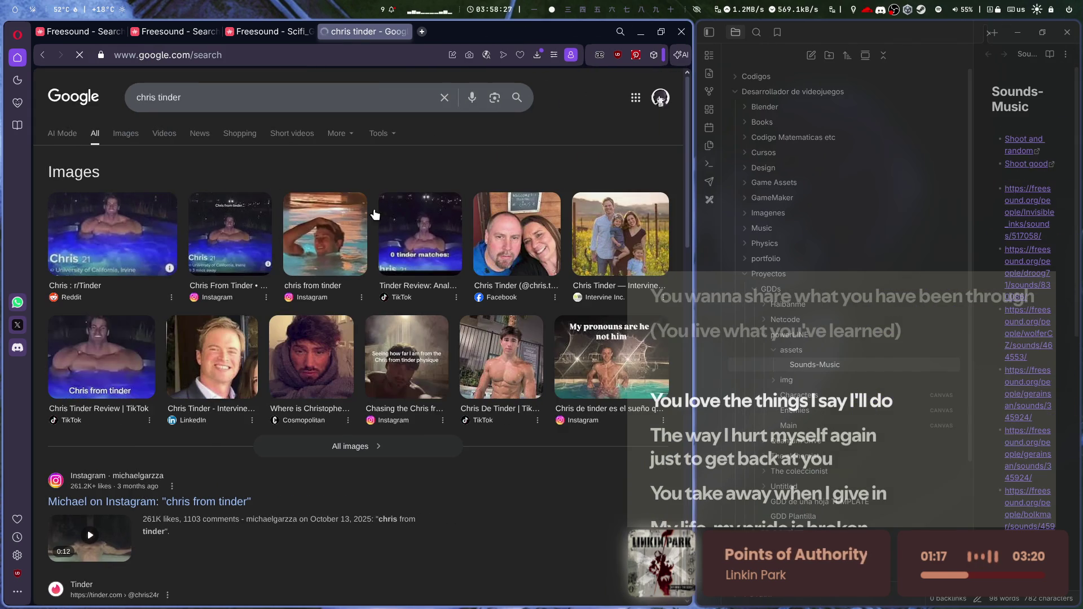
left_click(125, 133)
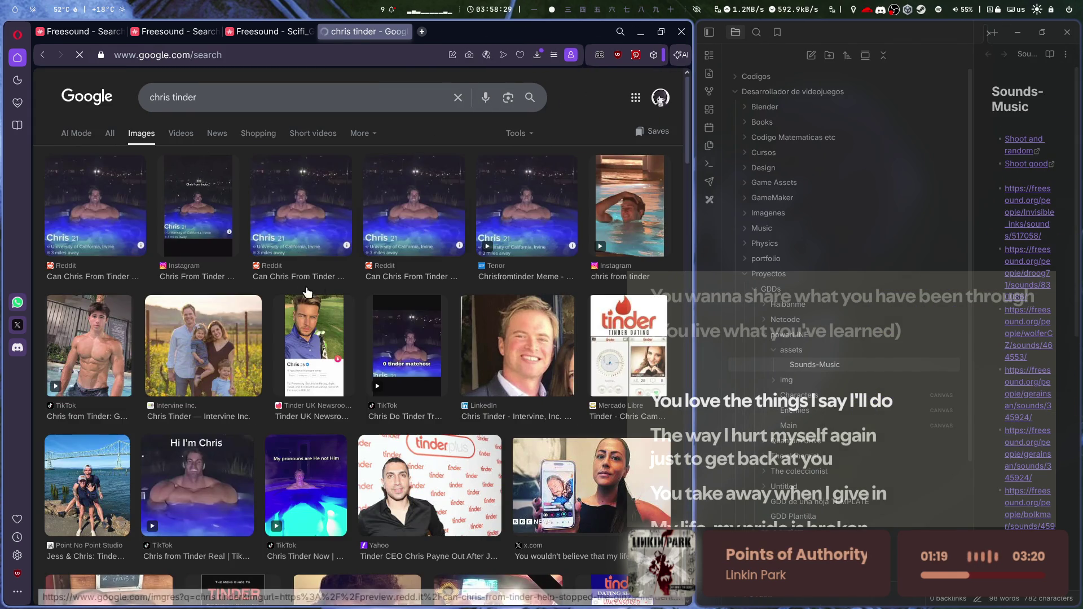
- Preview the image results and check the Instagram post, then close it
left_click(88, 231)
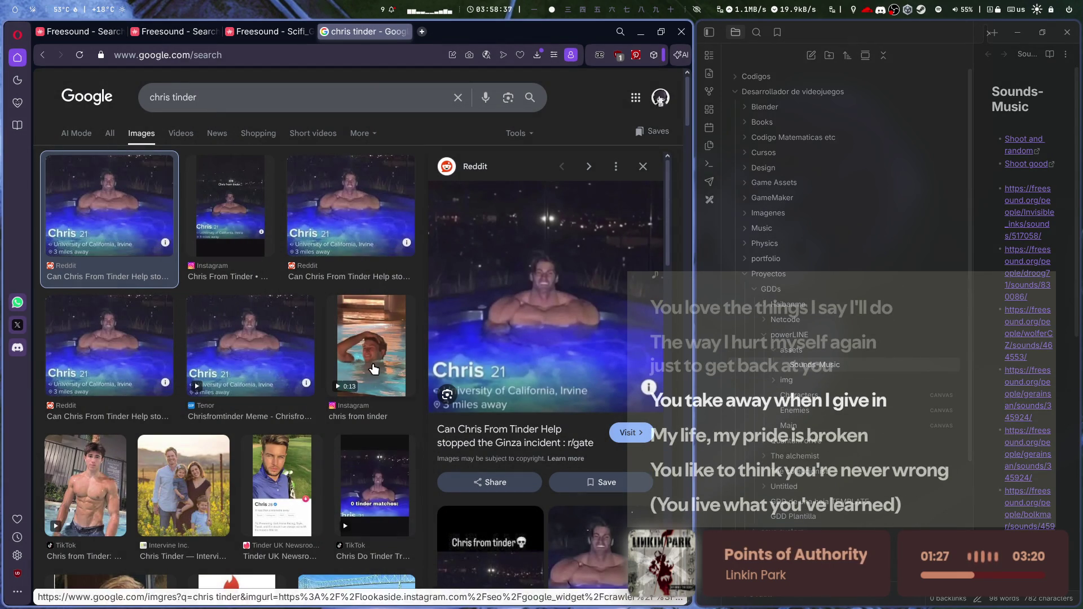
left_click(225, 211)
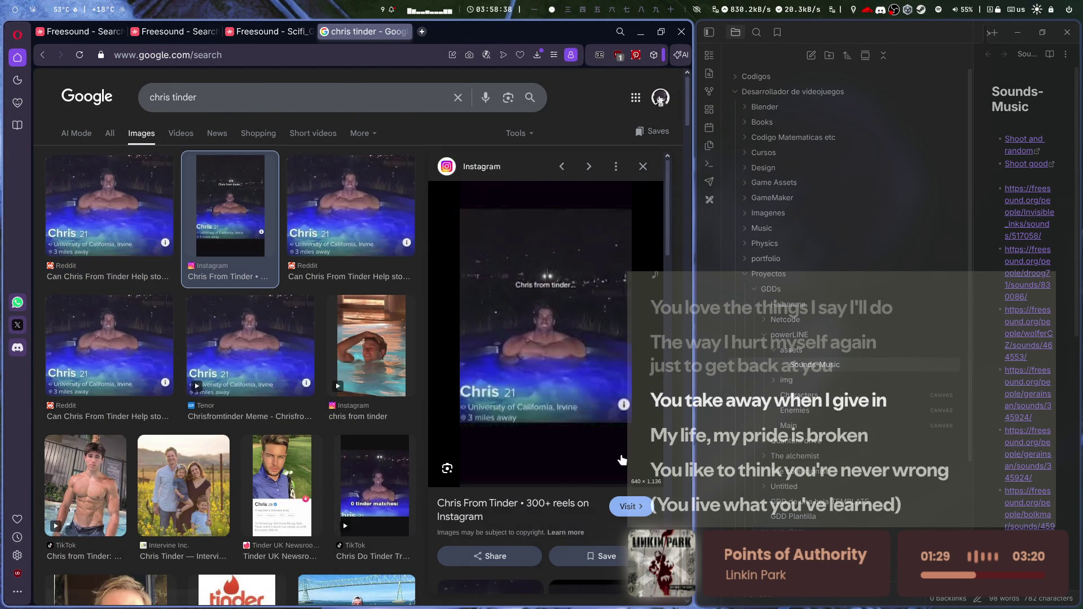
middle_click(524, 435)
left_click(452, 35)
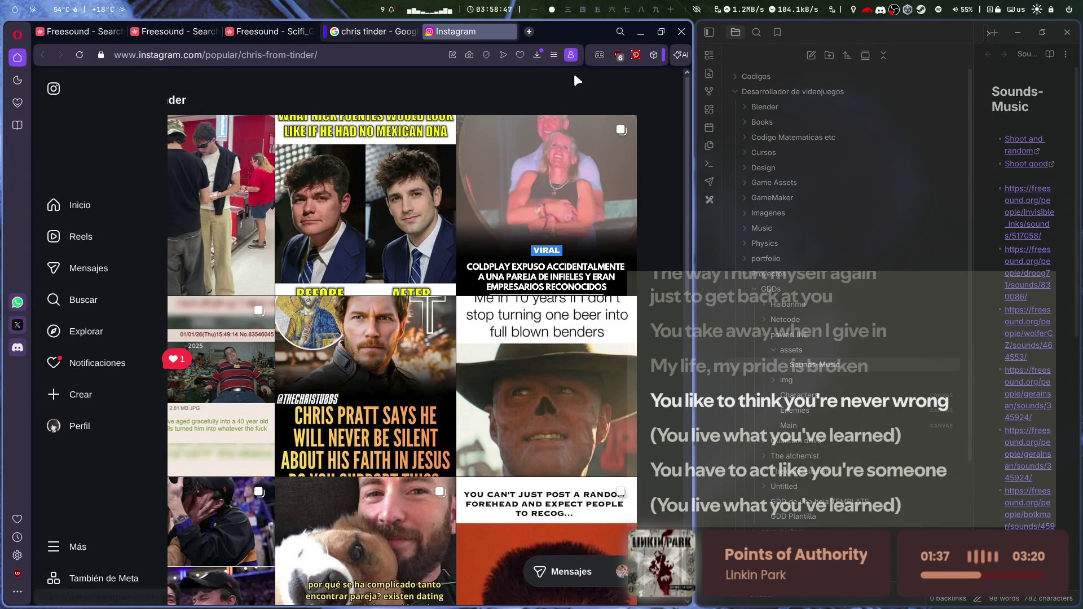
middle_click(487, 26)
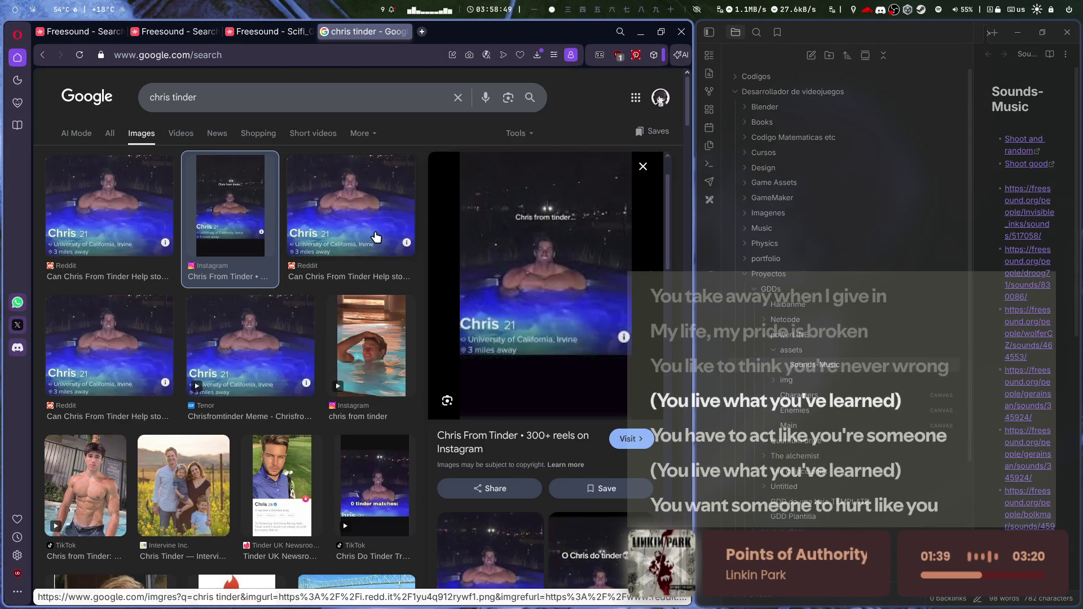
- Open the Reddit image result in its own new tab
left_click(349, 189)
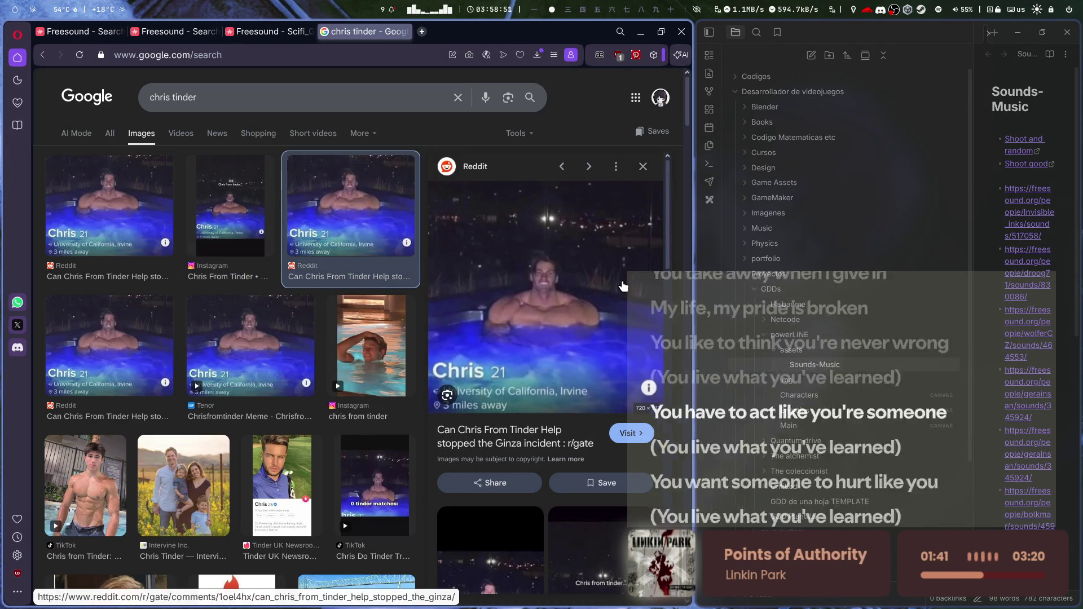
right_click(602, 344)
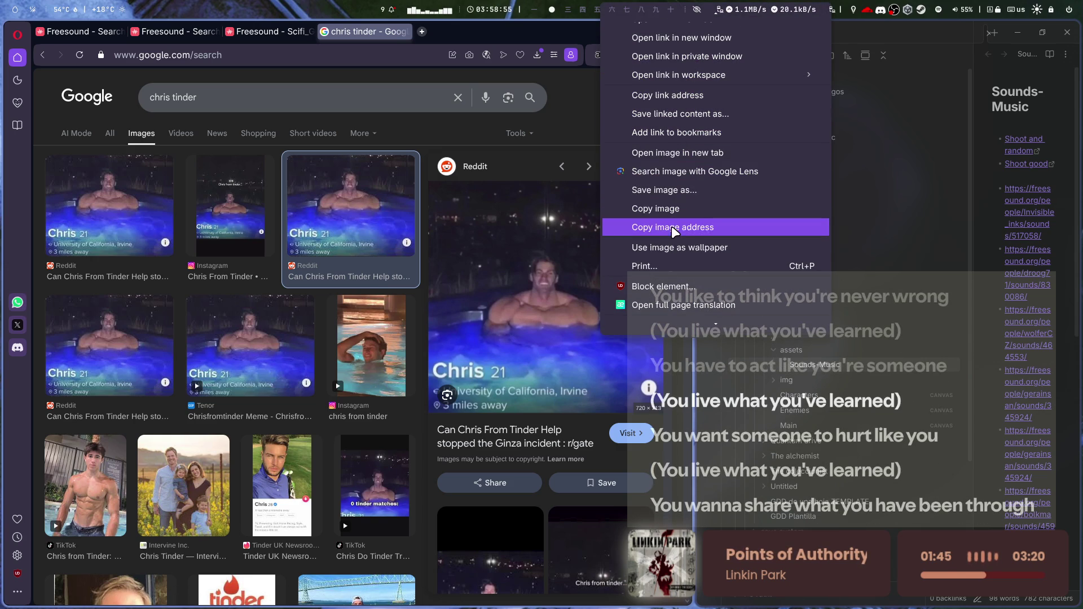
left_click(689, 158)
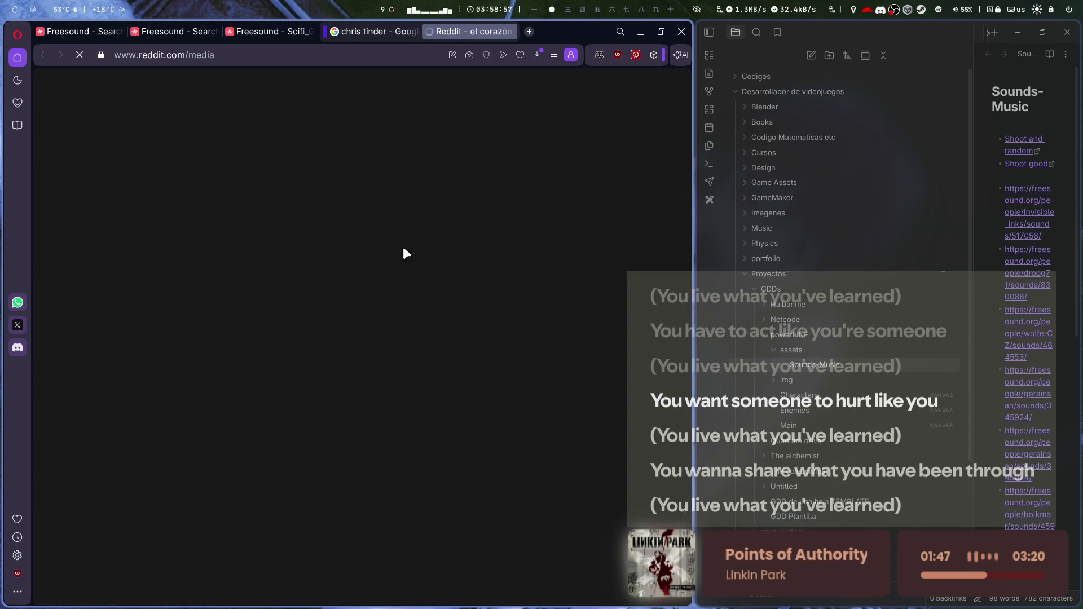
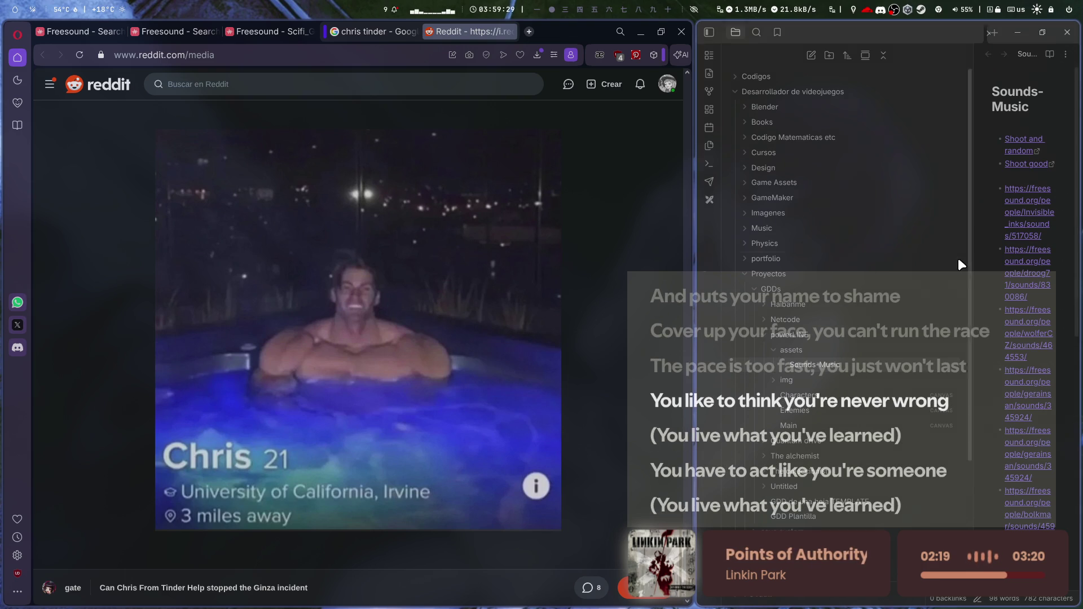
- Search the web for _audioSource from the Opera address bar
left_click(386, 55)
type("_audioSource")
key("Return")
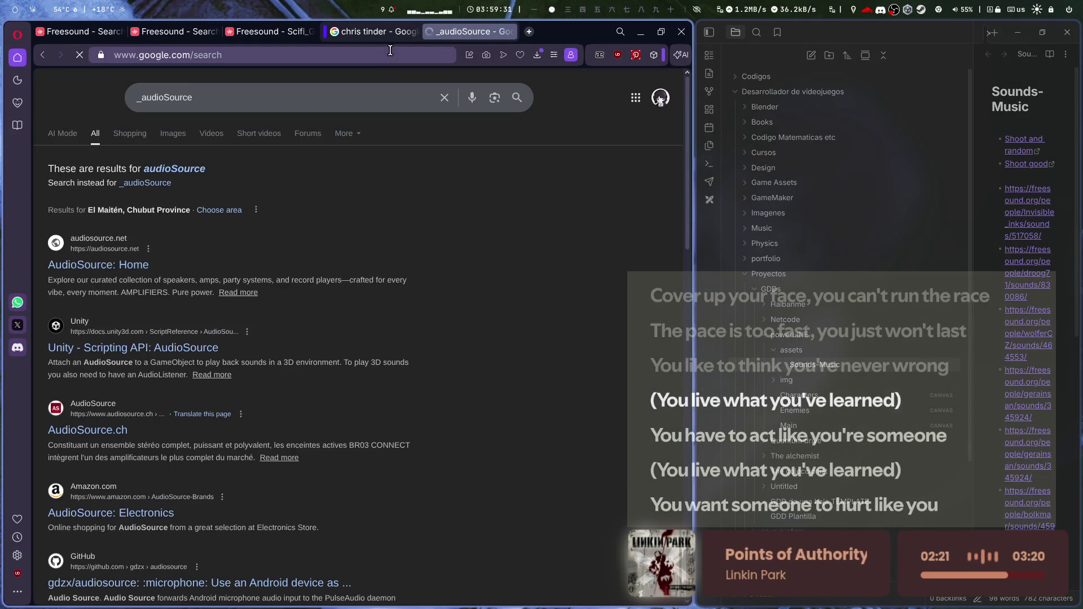
- Return to the YouTube video of the man dancing and start it playing
left_click(187, 57)
key("ctrl+v")
key("Return")
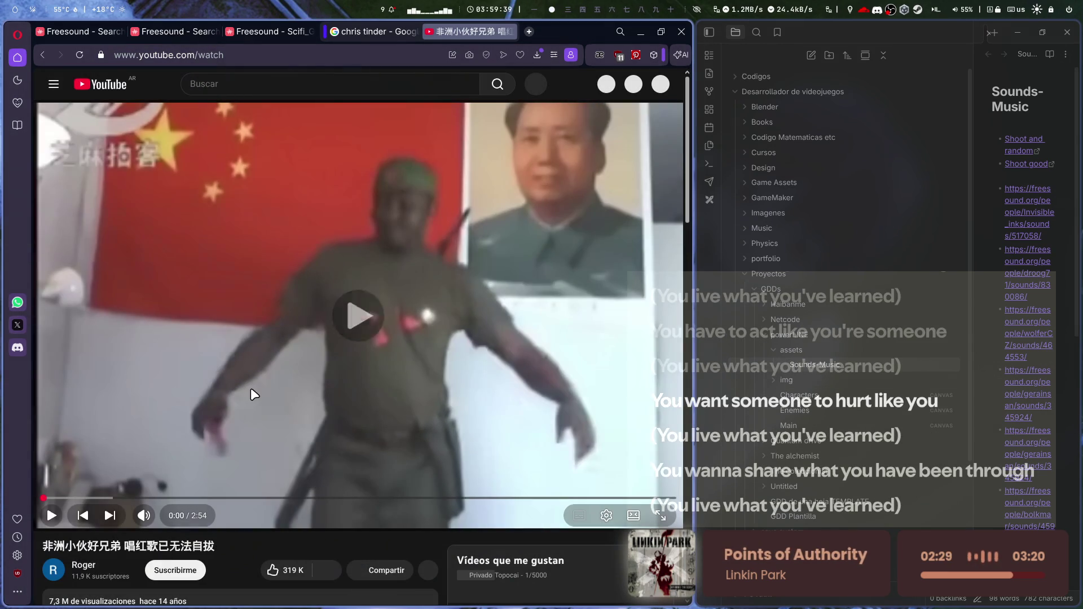
left_click(253, 389)
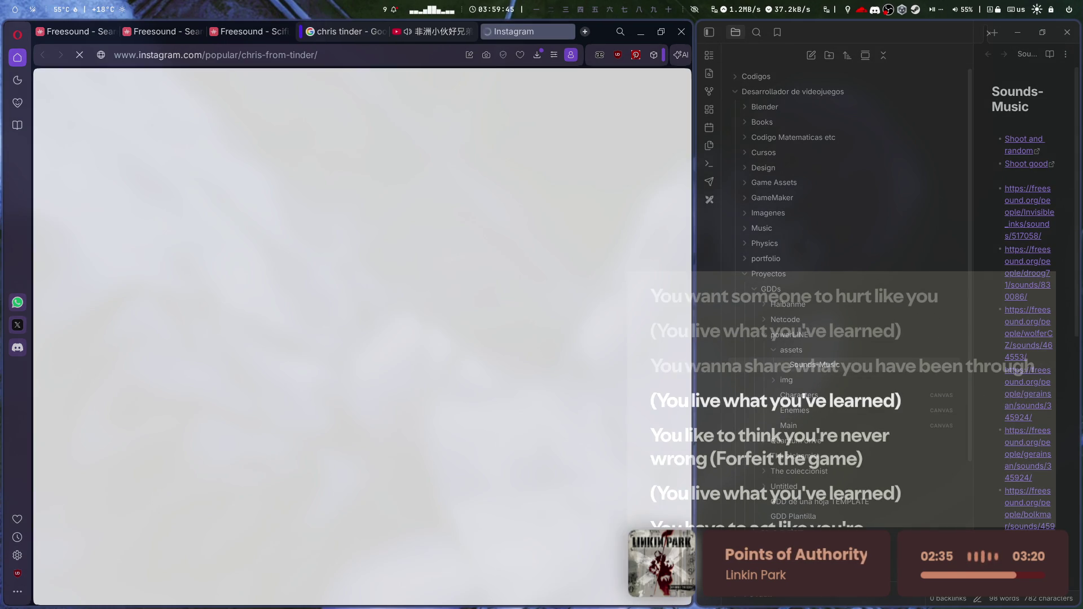
- Close the leftover Instagram tab
key("ctrl+w")
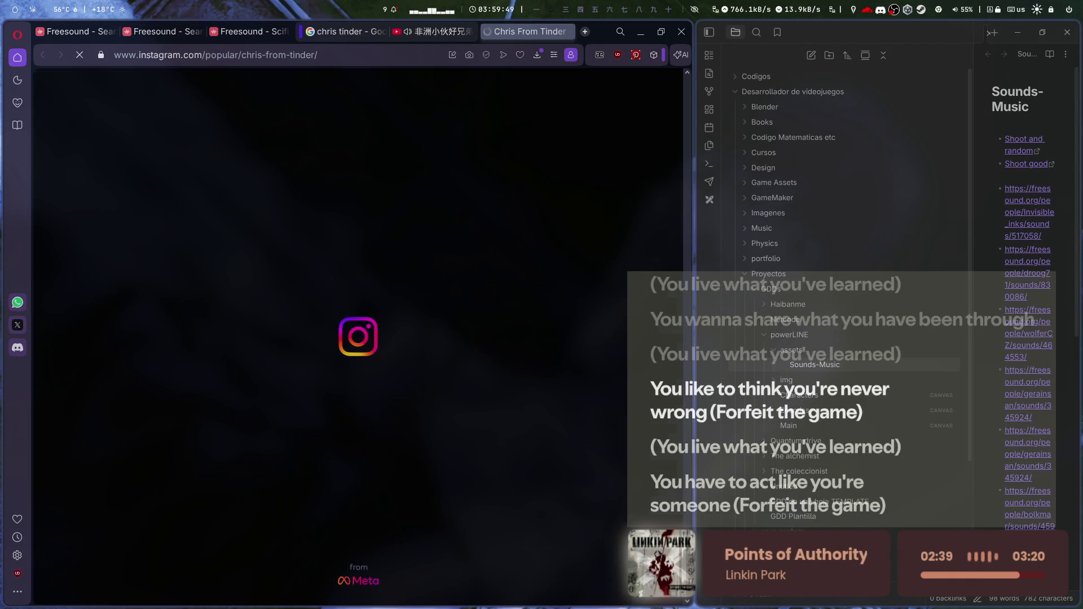
key("ctrl+shift+Tab")
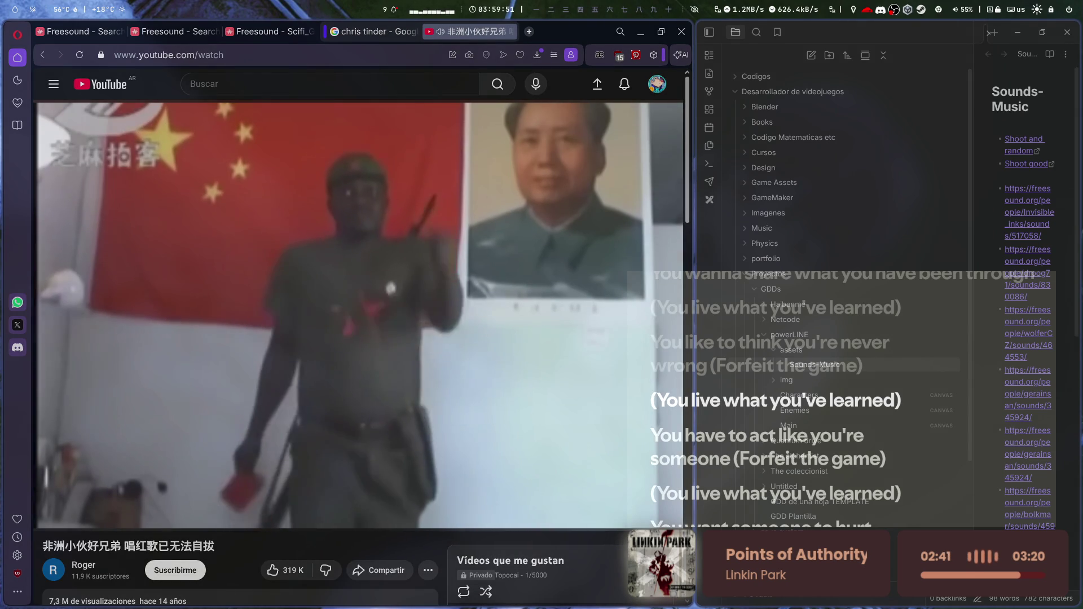
key("ctrl+Tab")
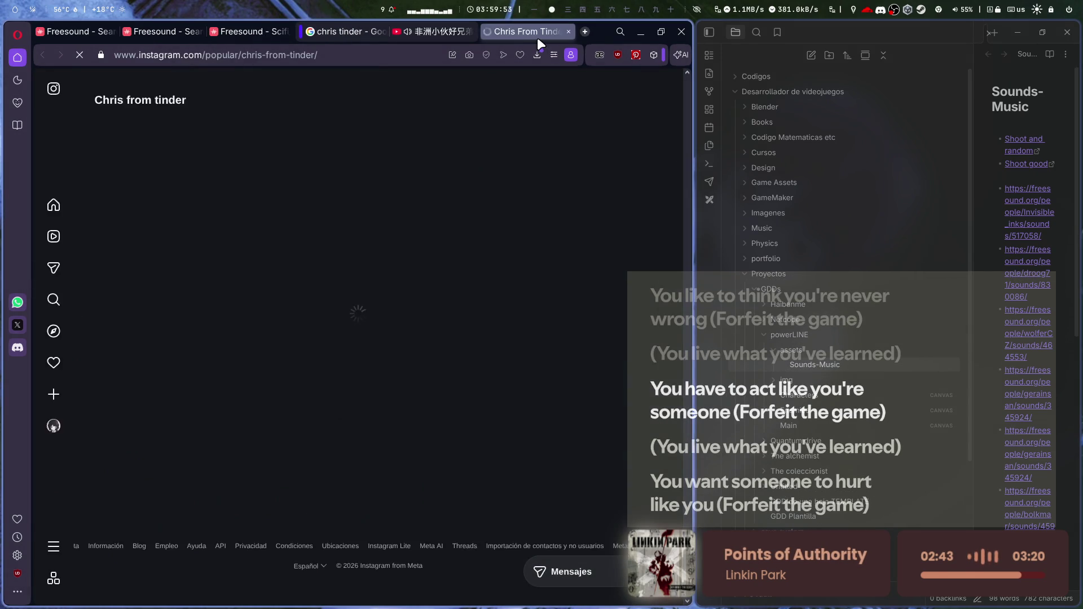
left_click(557, 32)
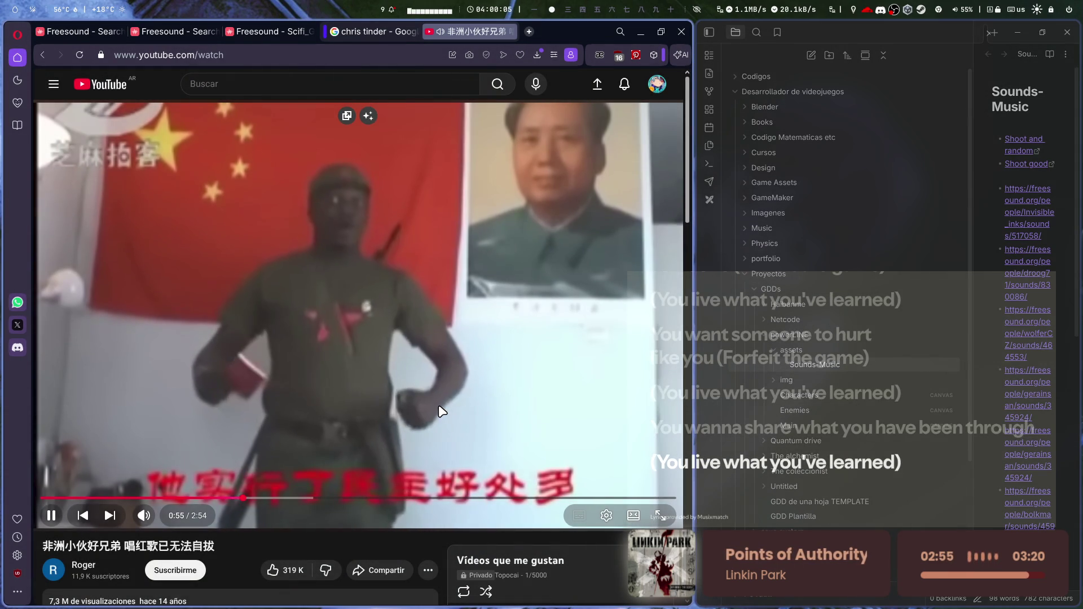
- Pause the video and translate the Chinese description line 太有喜感了 into Spanish
left_click(442, 409)
scroll(536, 379, "down", 1)
scroll(536, 380, "down", 10)
scroll(279, 400, "up", 8)
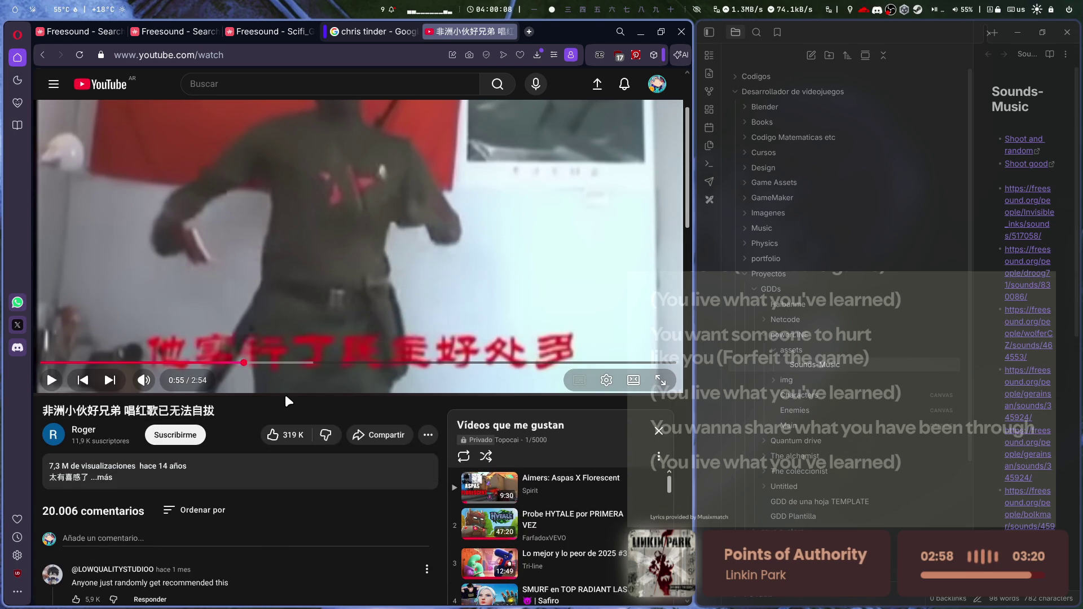
left_click(214, 468)
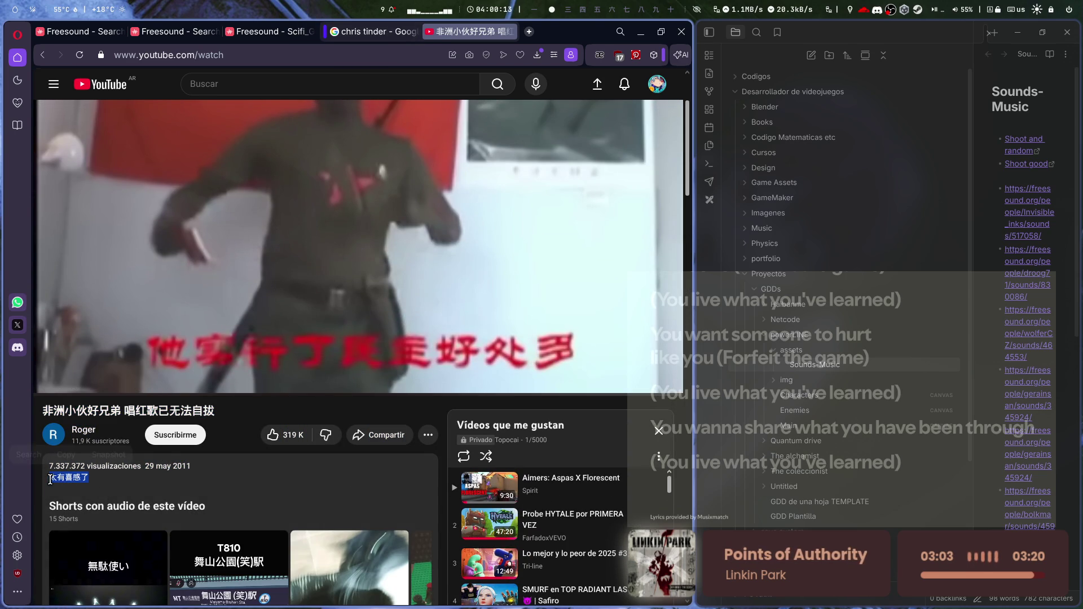
left_click_drag(50, 480, 50, 479)
left_click(100, 485)
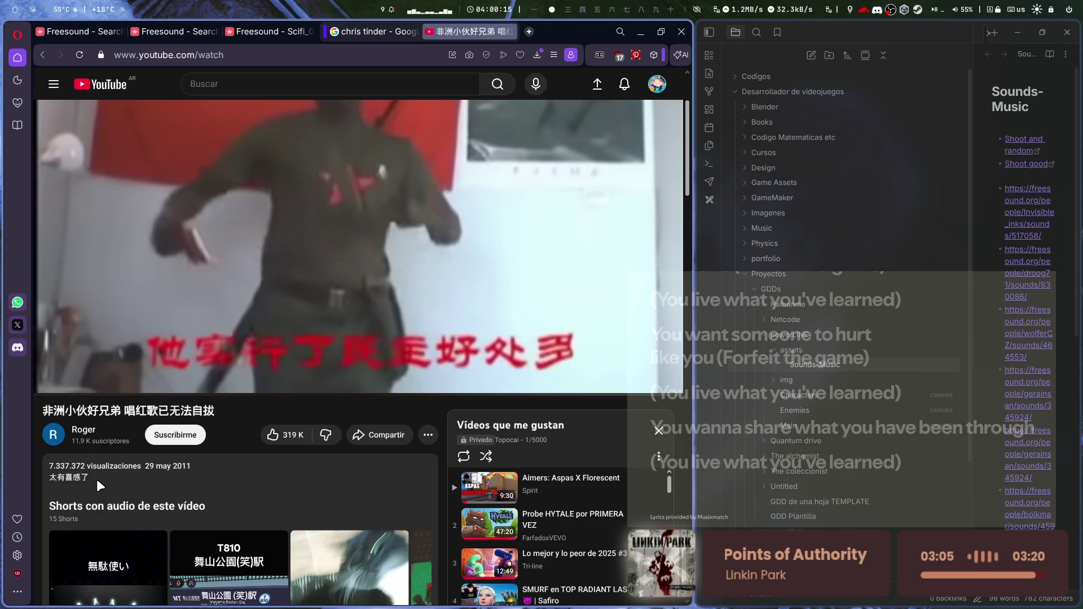
left_click(227, 478)
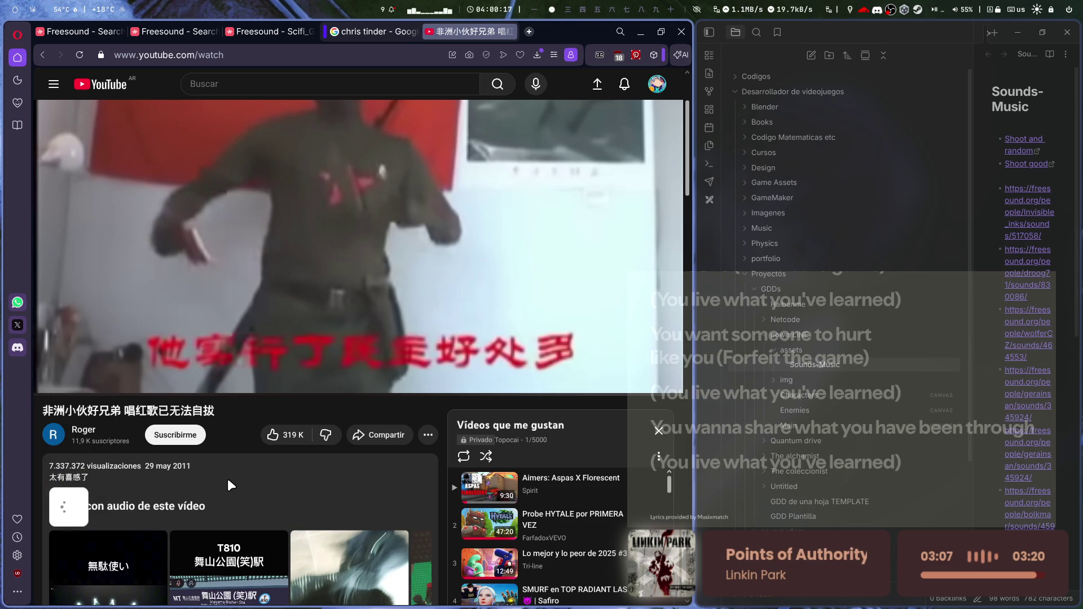
scroll(216, 482, "down", 3)
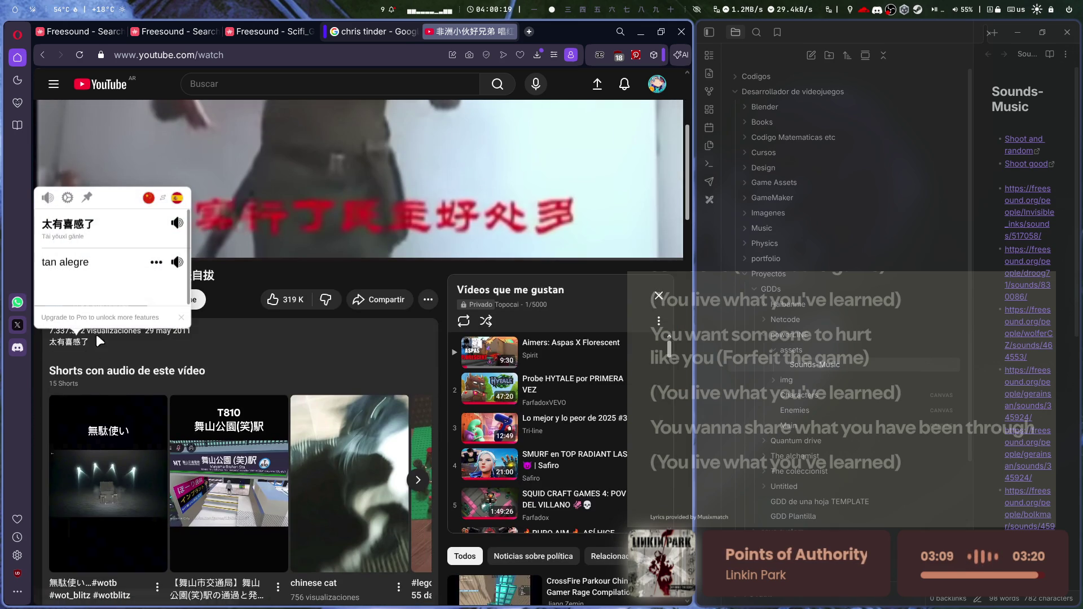
double_click(60, 266)
left_click(204, 370)
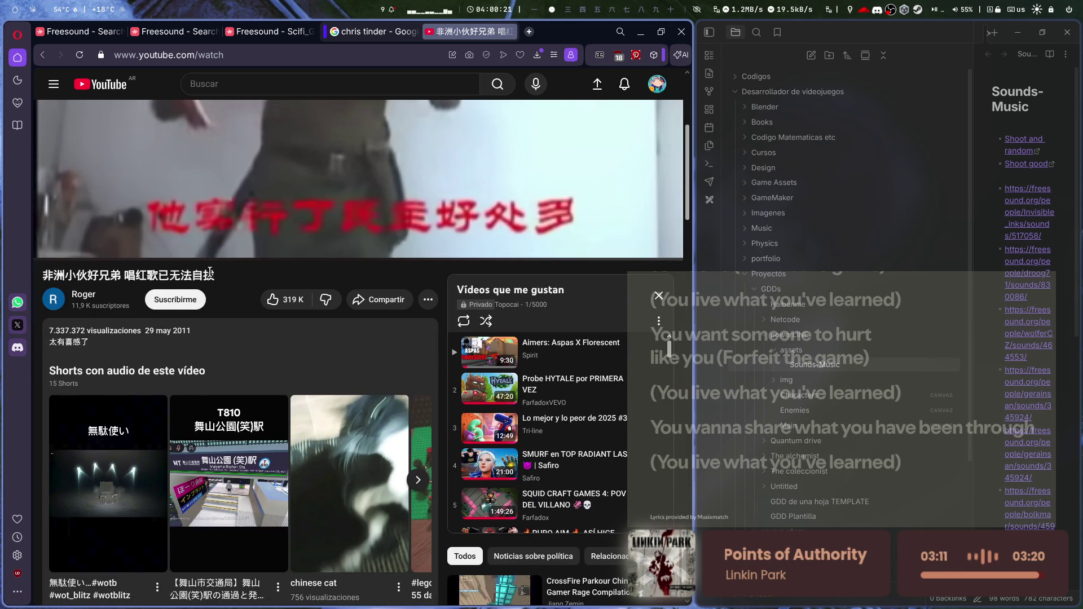
- Select the video's Chinese title and translate it into Spanish
left_click_drag(216, 277, 42, 279)
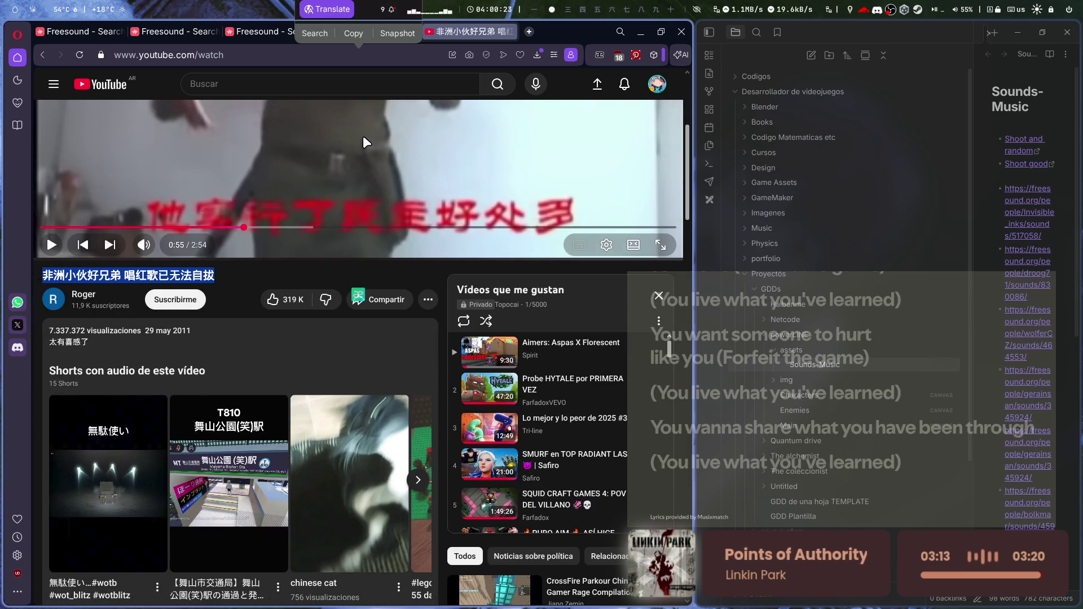
left_click_drag(84, 276, 79, 274)
left_click_drag(221, 276, 88, 276)
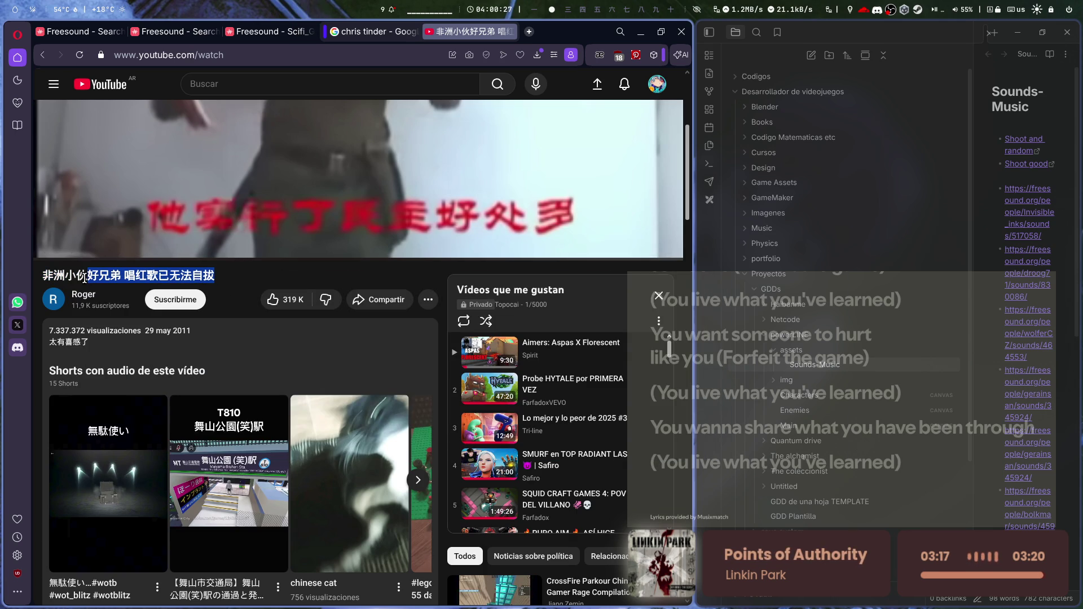
left_click(131, 303)
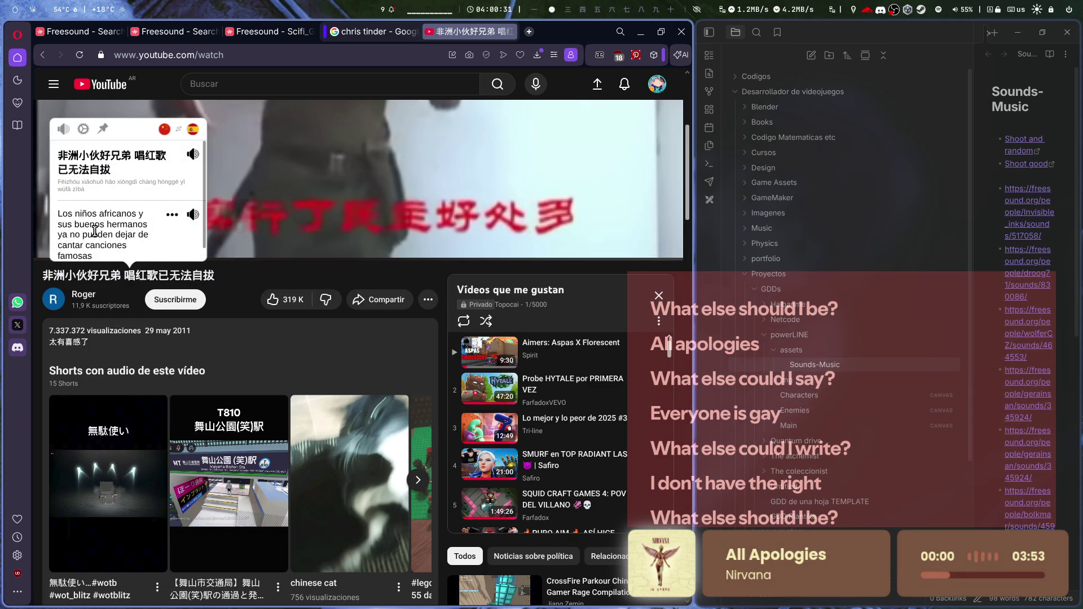
scroll(119, 224, "down", 1)
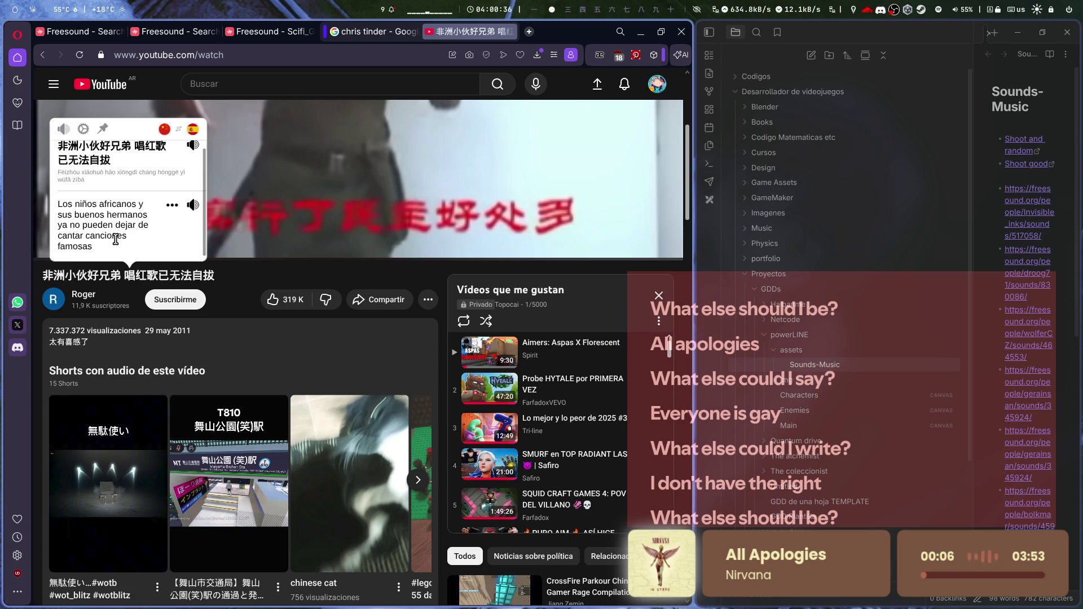
scroll(309, 405, "down", 8)
scroll(309, 405, "up", 5)
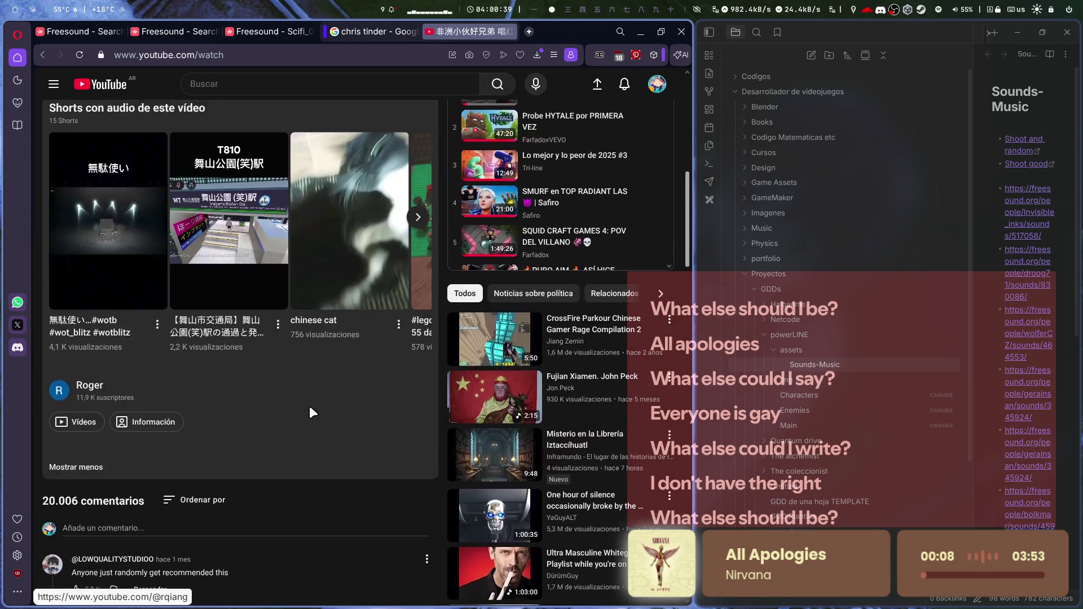
scroll(310, 404, "up", 10)
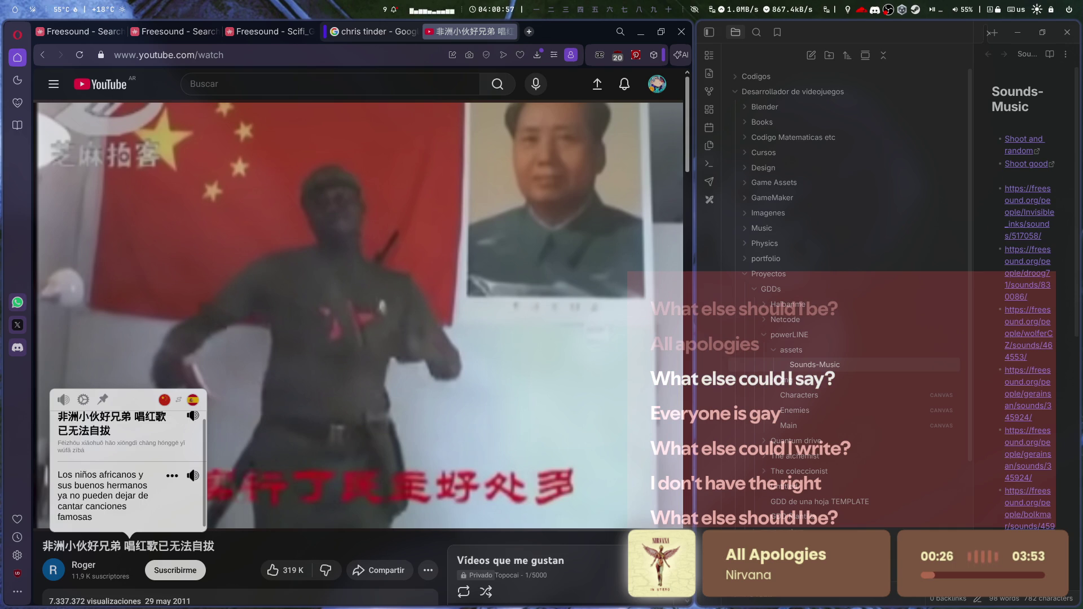
- Reload the 京劇 opera video and pause it on its Chinese subtitles
left_click(407, 56)
key("Return")
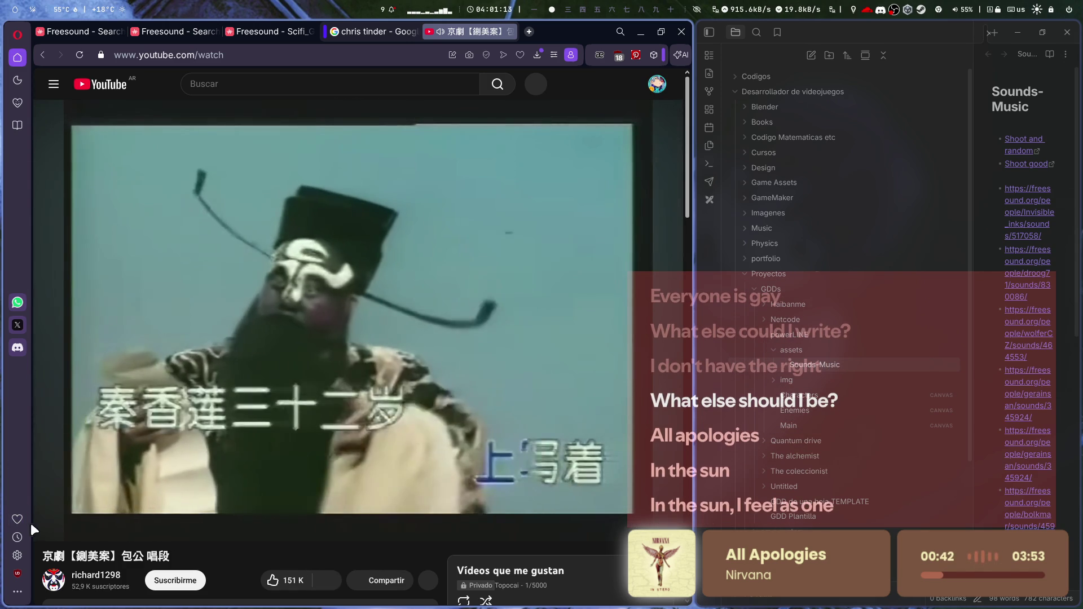
left_click(50, 527)
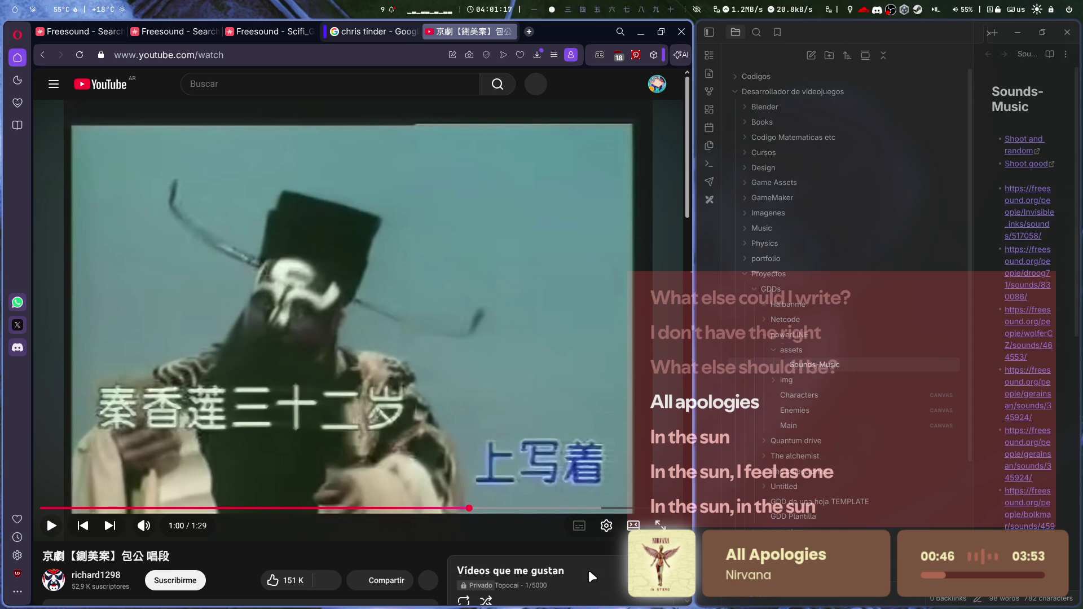
key("space")
left_click(605, 525)
left_click(203, 338)
key("space")
- Take a Snapshot of the subtitle region and open a new browser tab
left_click(605, 526)
left_click(605, 526)
left_click(606, 525)
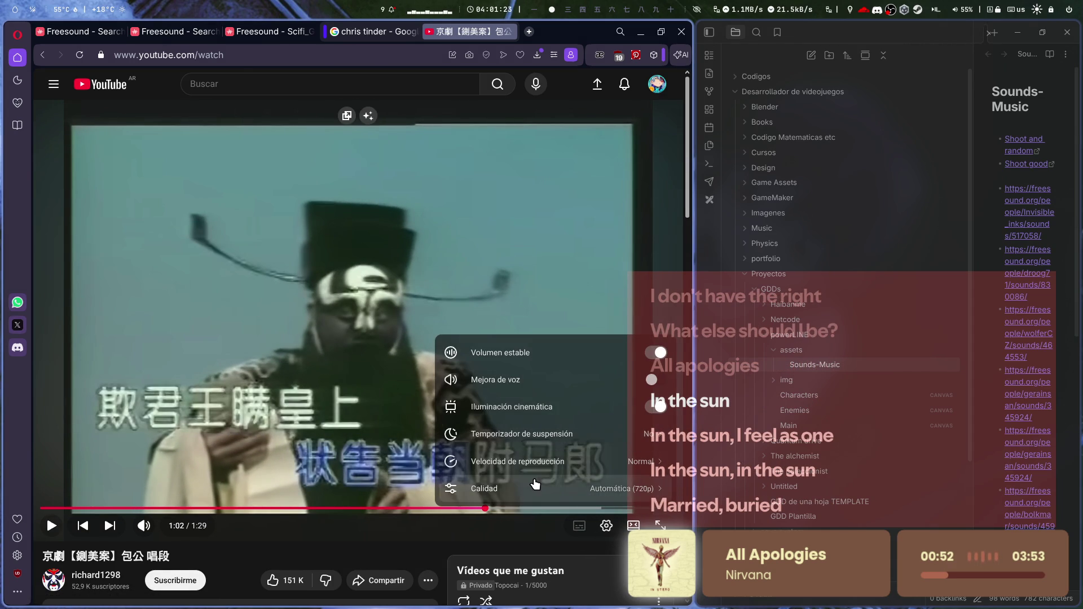
left_click(606, 526)
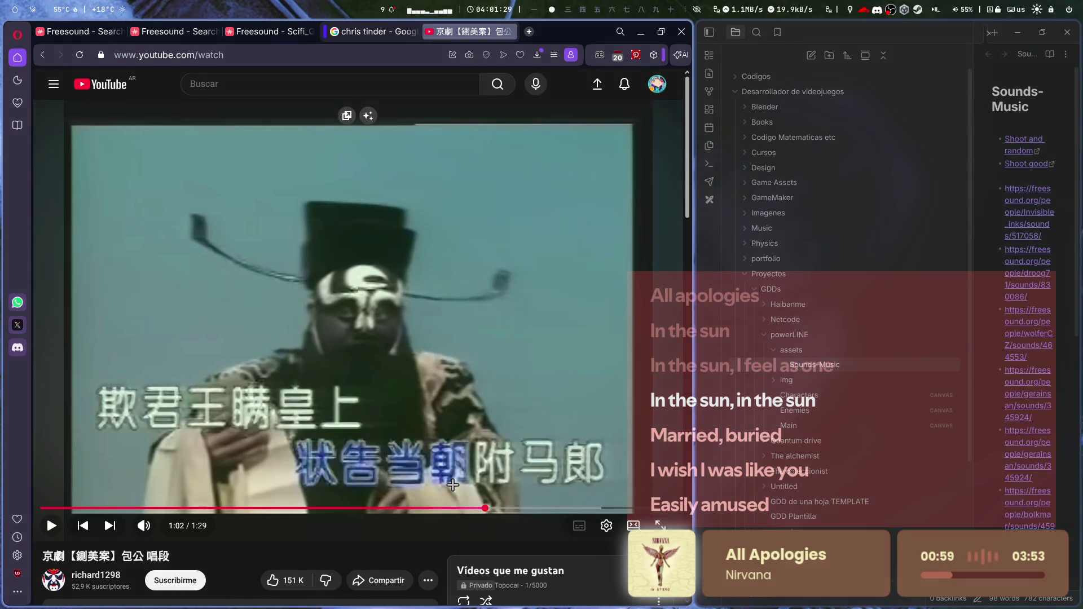
left_click(453, 485)
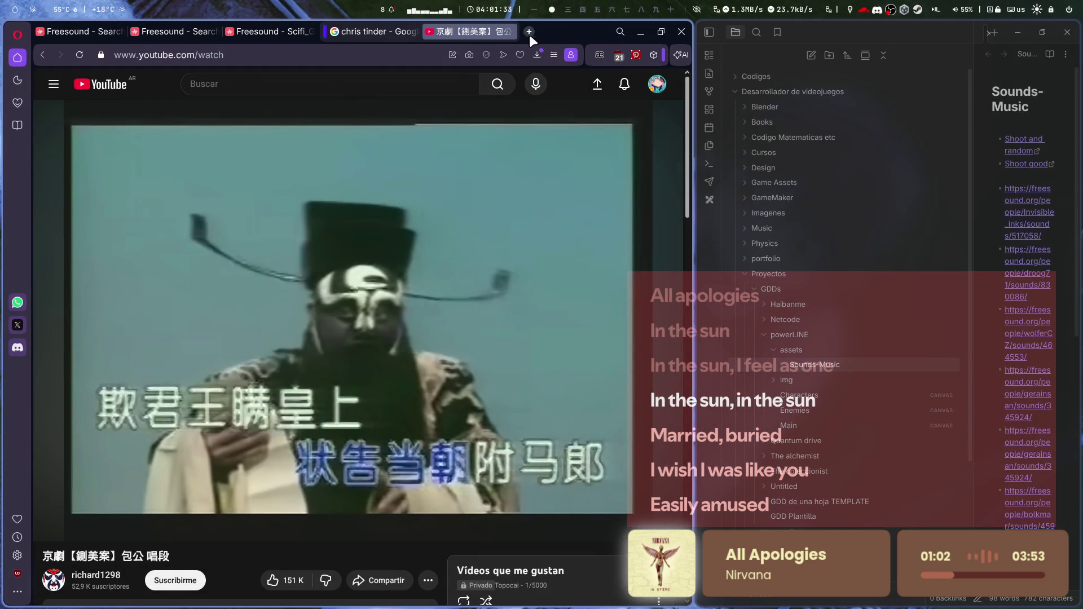
left_click(527, 32)
- Search for Google Translate and switch it to image translation
type("google translate")
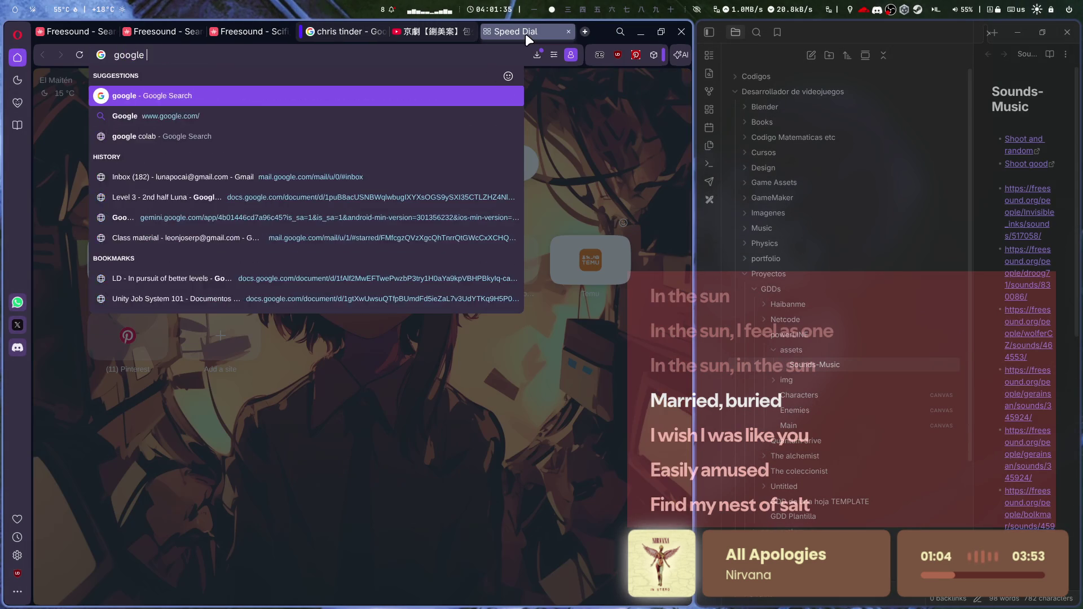
key("Return")
left_click(90, 359)
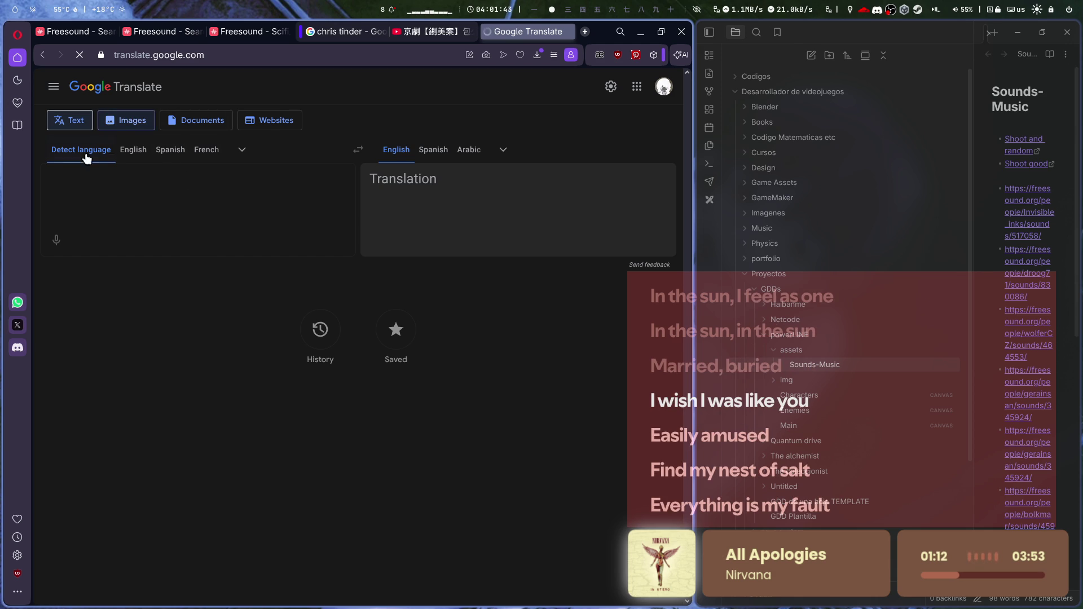
left_click(119, 127)
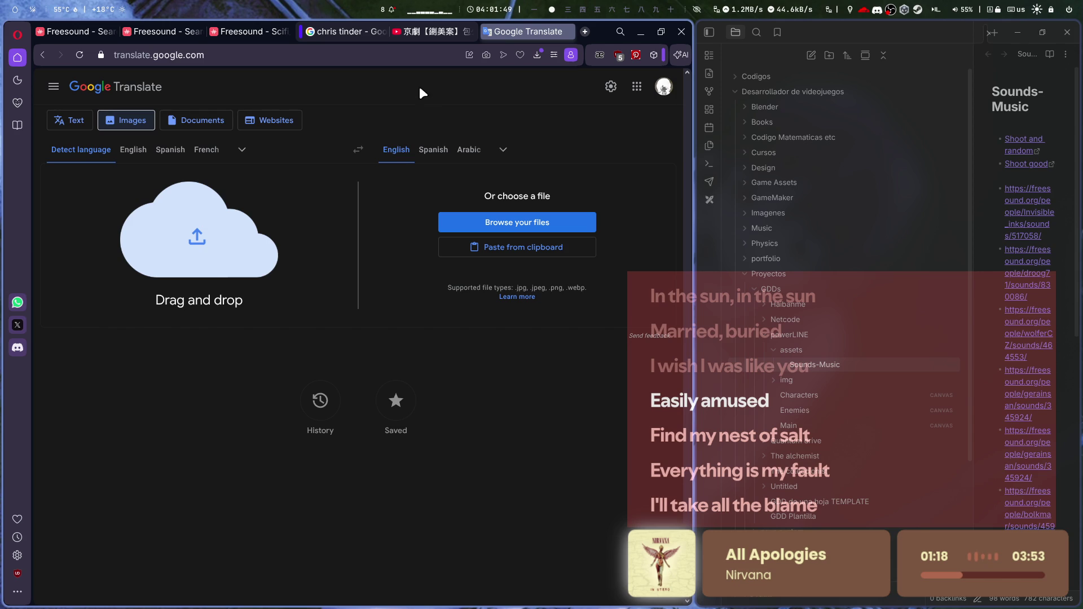
- Resume the opera video, then upload the subtitle screenshot and translate it into Spanish
left_click(424, 33)
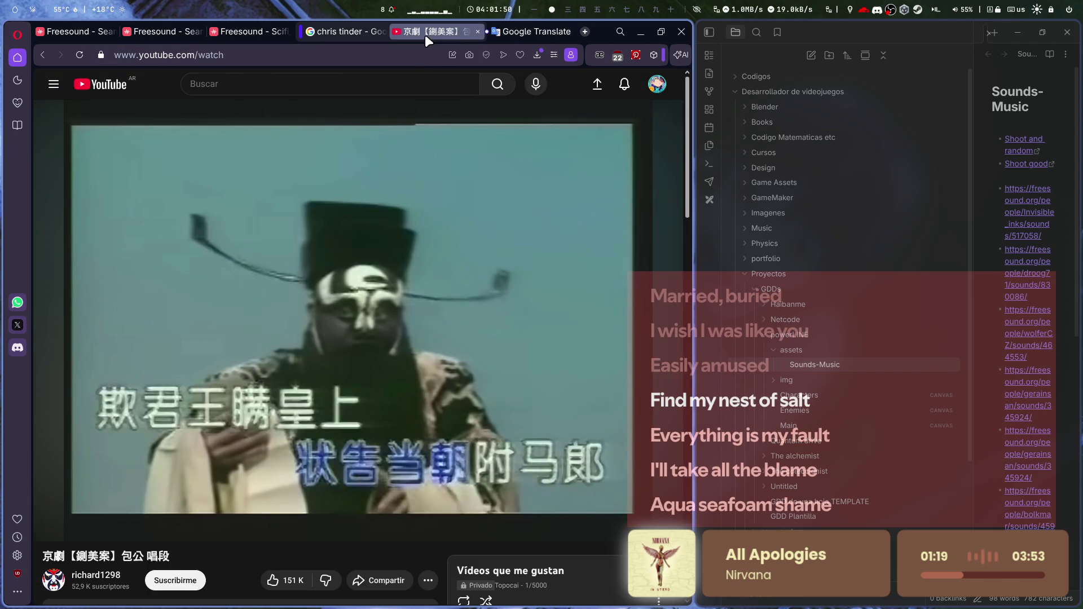
left_click(375, 236)
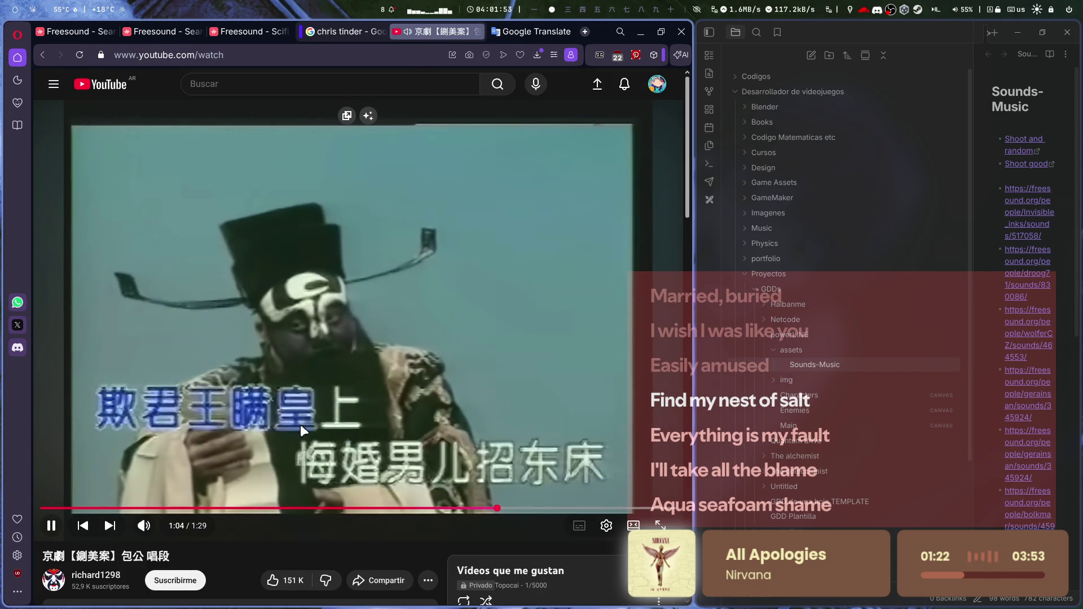
mouse_move(143, 526)
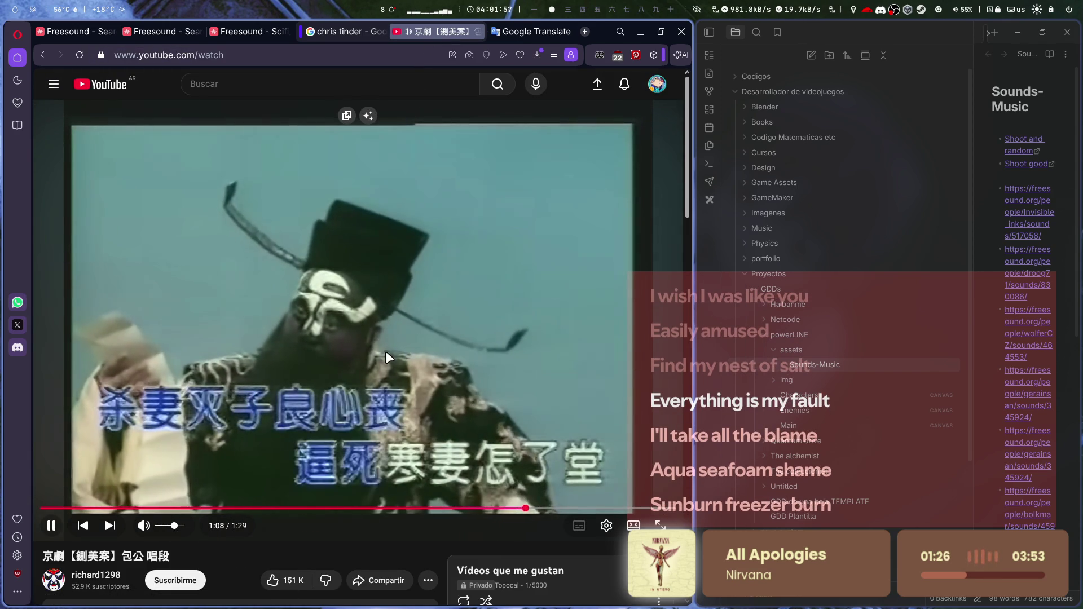
left_click(507, 32)
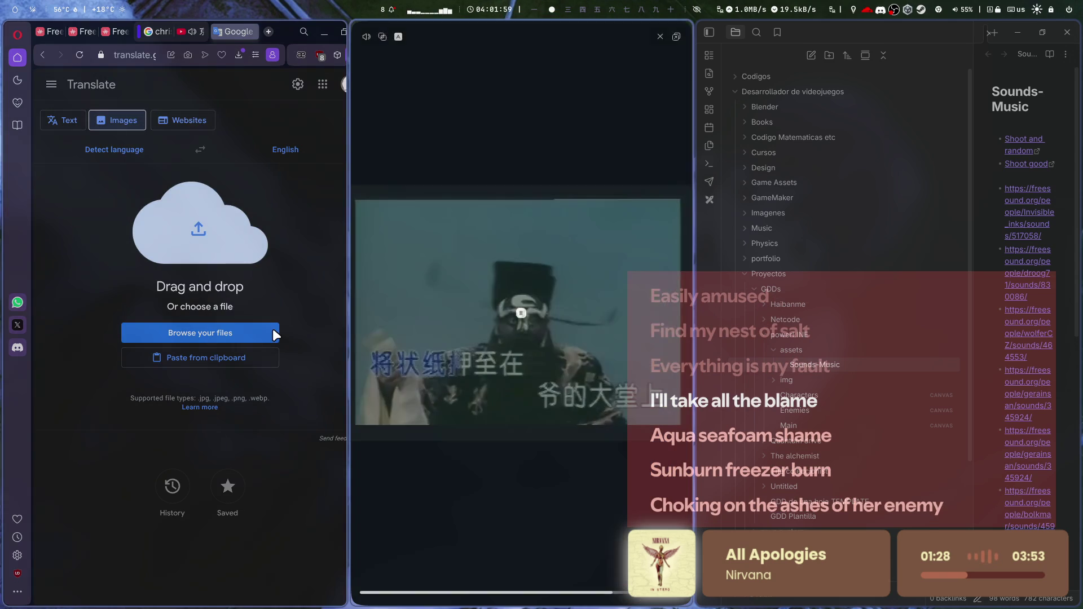
left_click(196, 338)
left_click(99, 575)
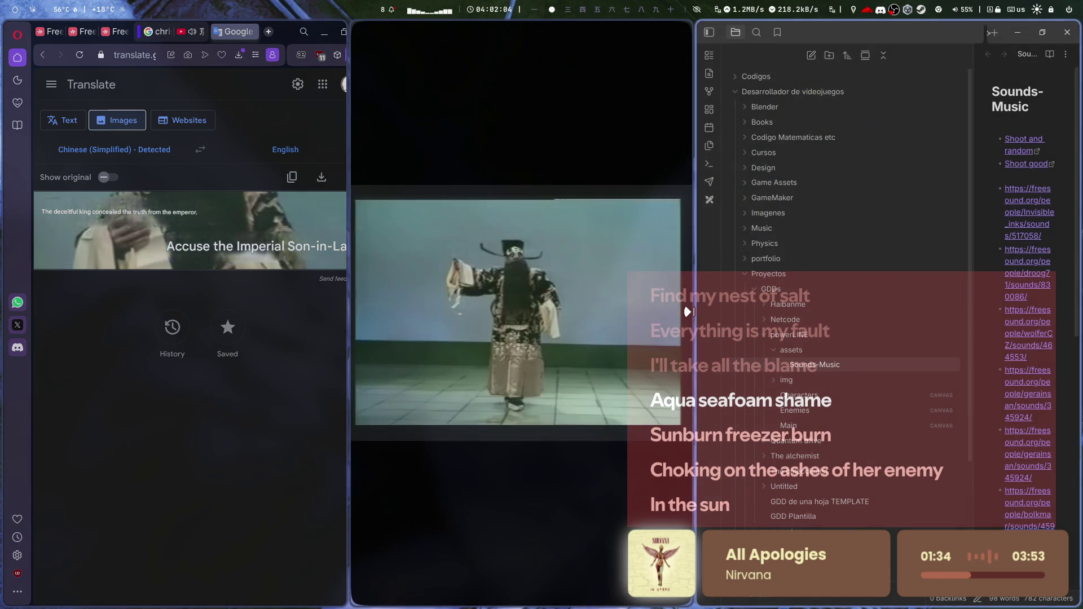
left_click_drag(691, 313, 779, 321)
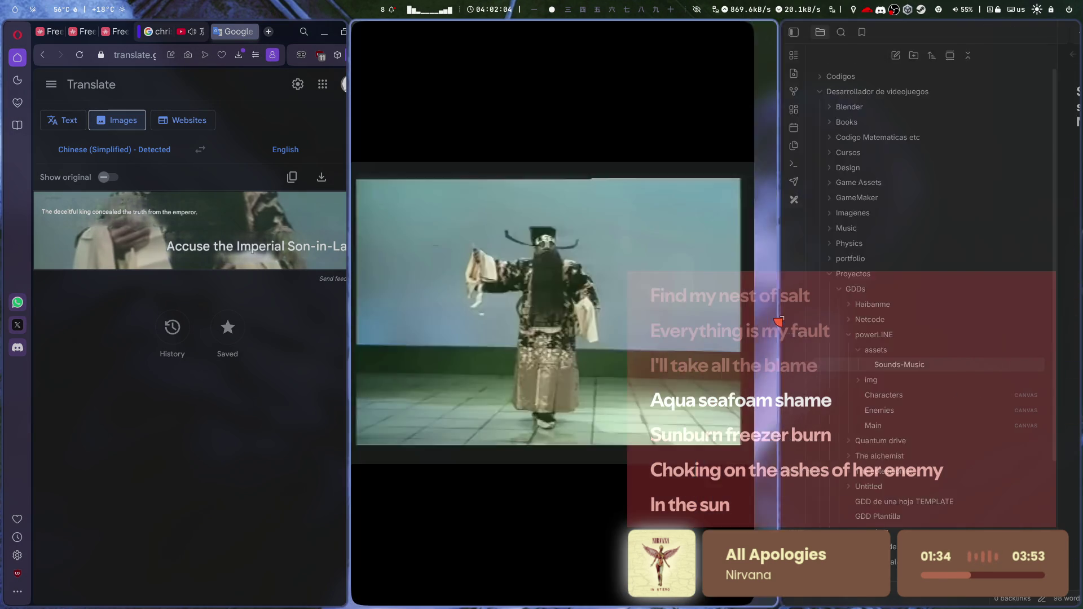
left_click_drag(352, 321, 524, 324)
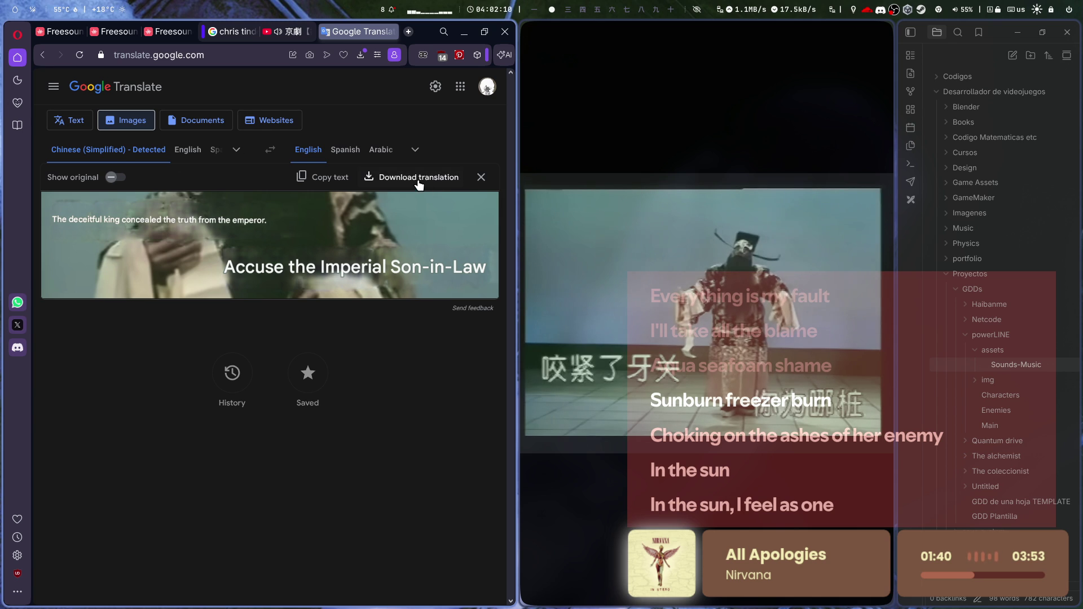
left_click(353, 162)
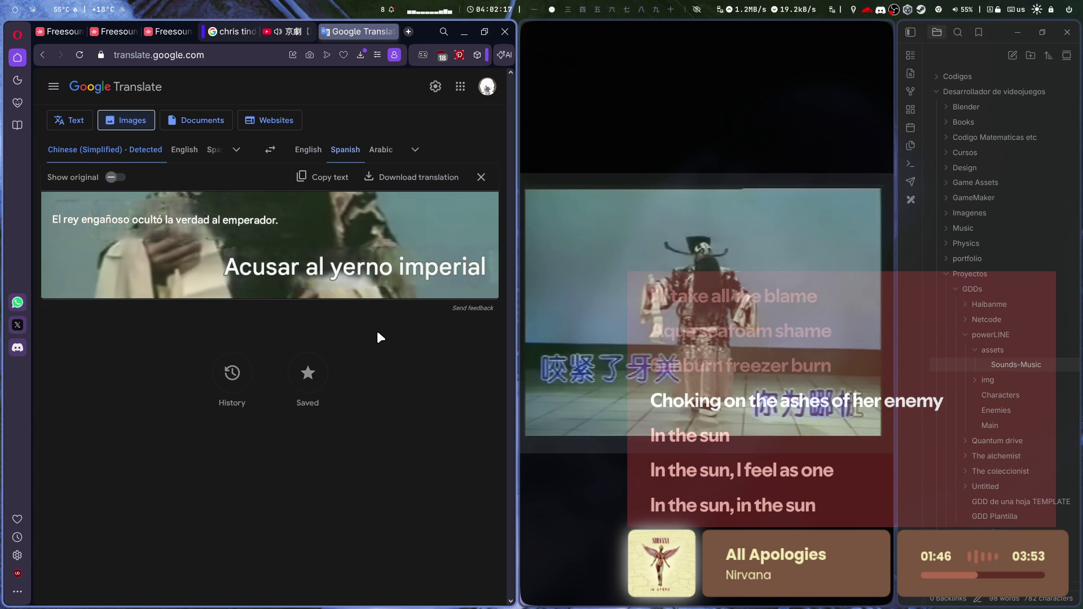
- Close the Hytale video and image-search tabs, then switch to the Unity workspace
left_click(303, 34)
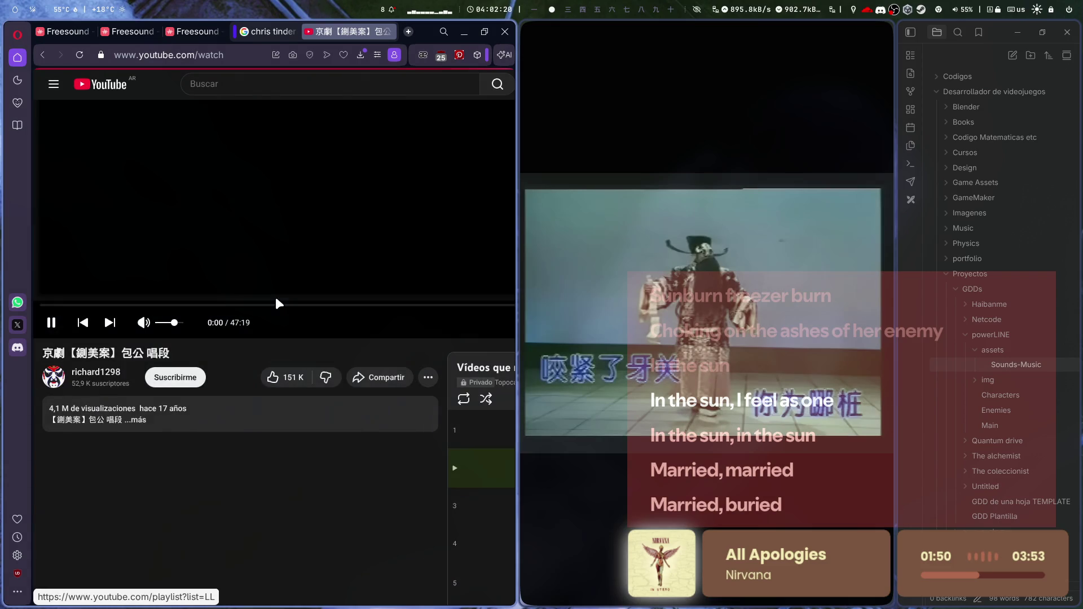
left_click(80, 57)
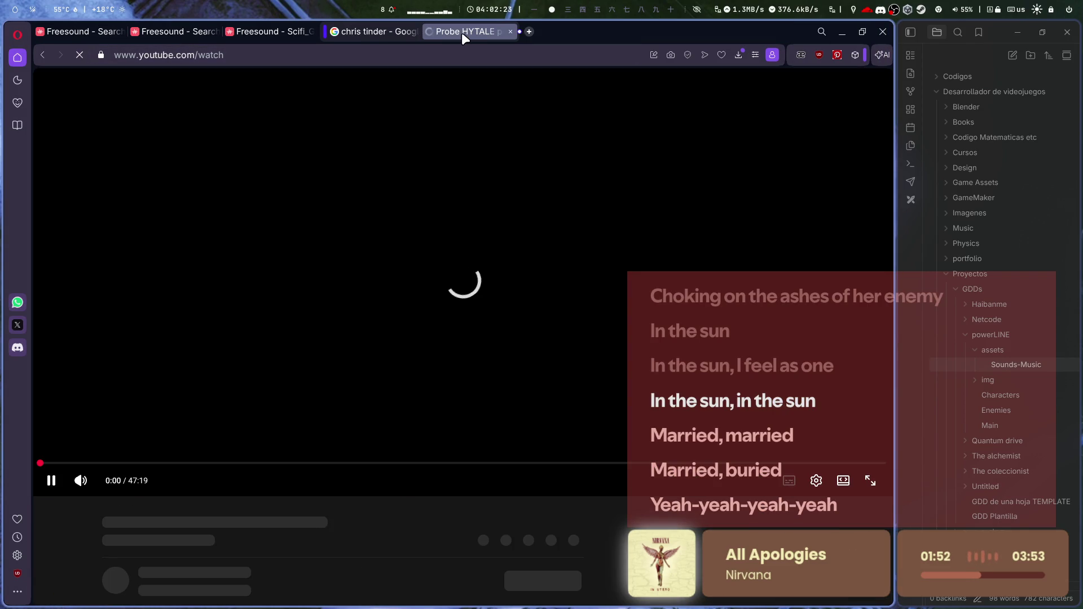
middle_click(462, 32)
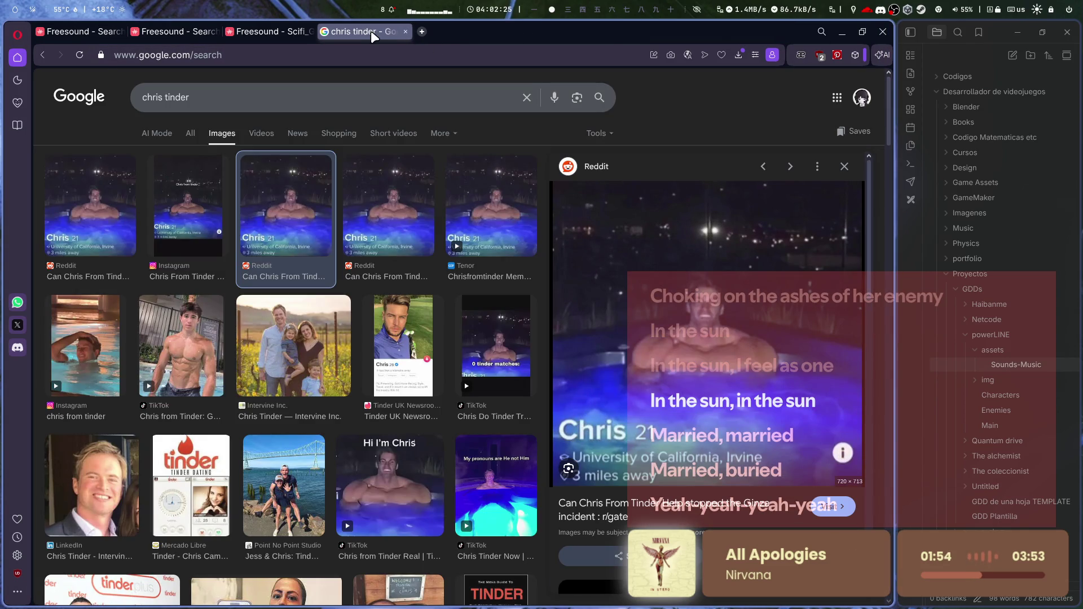
middle_click(373, 32)
key("super+1")
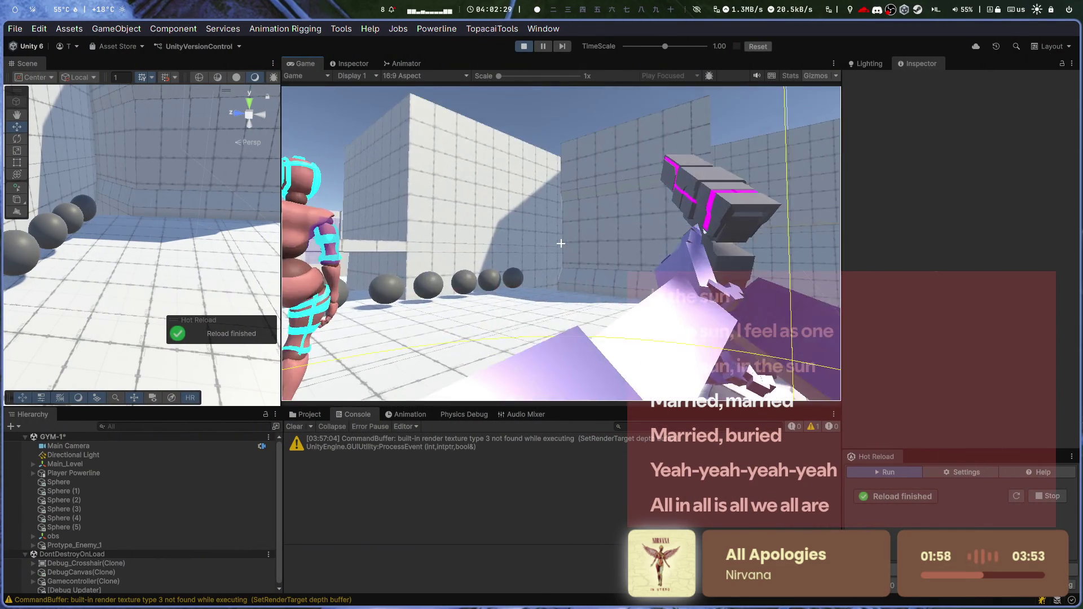
- Exit Unity's Play mode and move to the browser's Freesound Scifi_Gun_Blast page
left_click(522, 46)
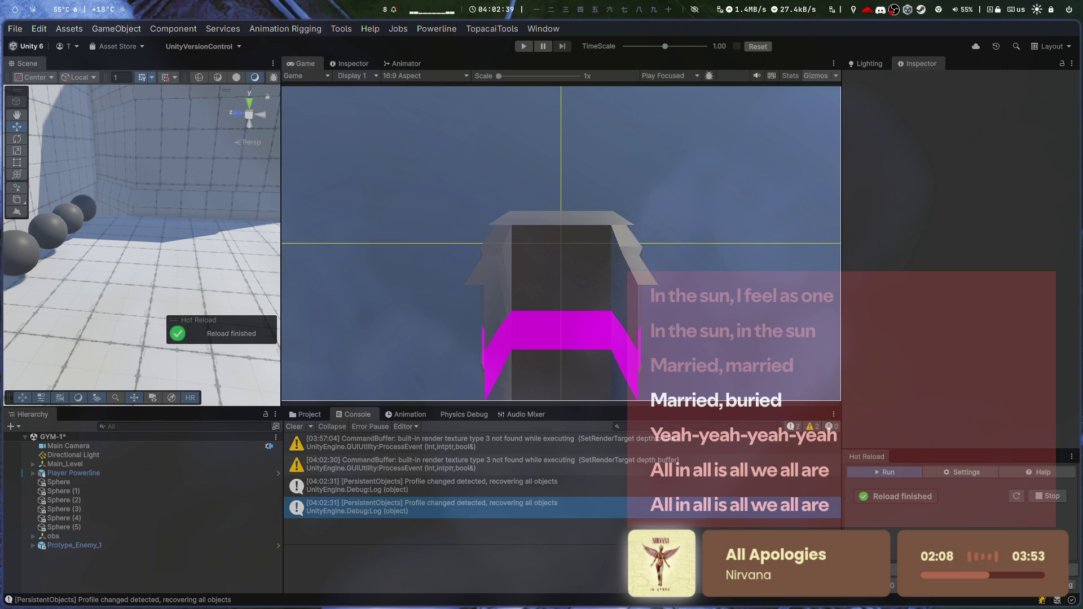
key("super+Right")
key("super+Right")
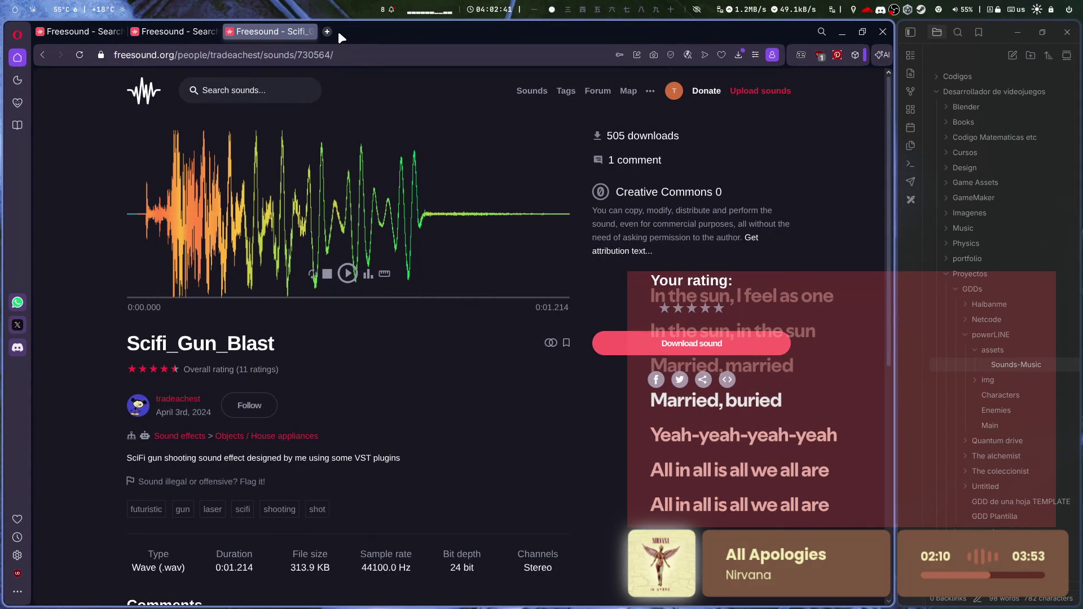
- Load the 'Chino cantando meme' YouTube Short from its pasted URL in a new tab
left_click(329, 31)
type("https://www.youtube.com/shorts/iWn9tFLZo1A")
key("Return")
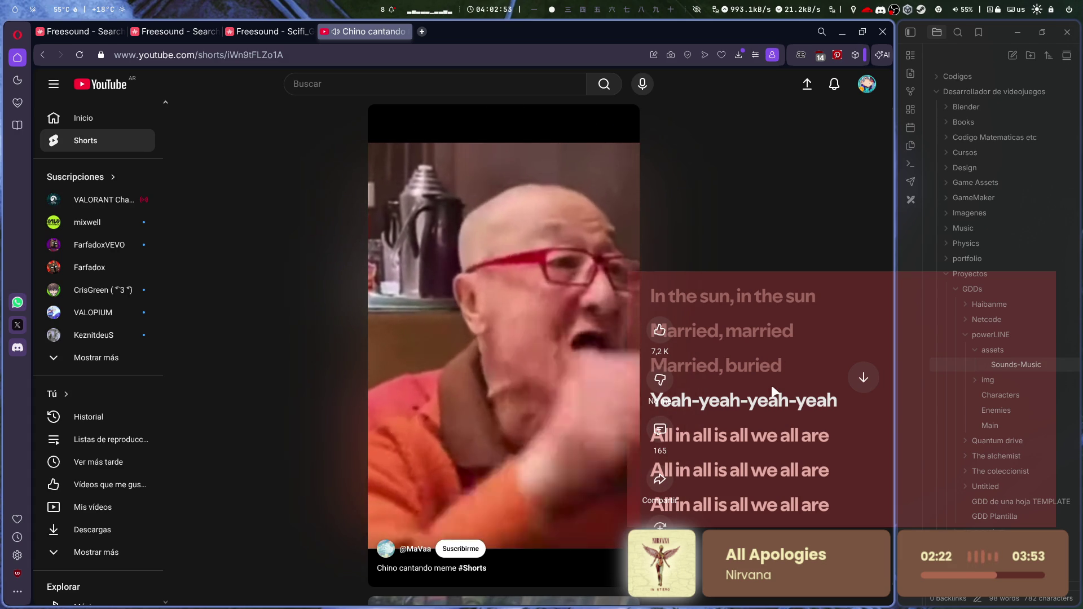
- Skip the Short to 0:07, pause it, then return to the YouTube home feed
scroll(744, 477, "down", 1)
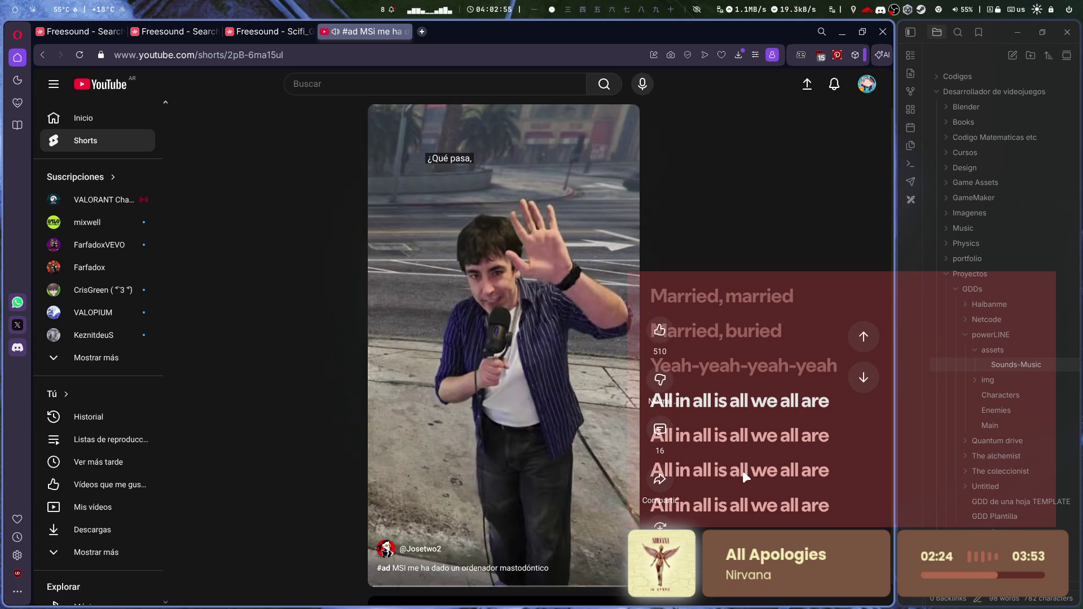
scroll(744, 476, "up", 1)
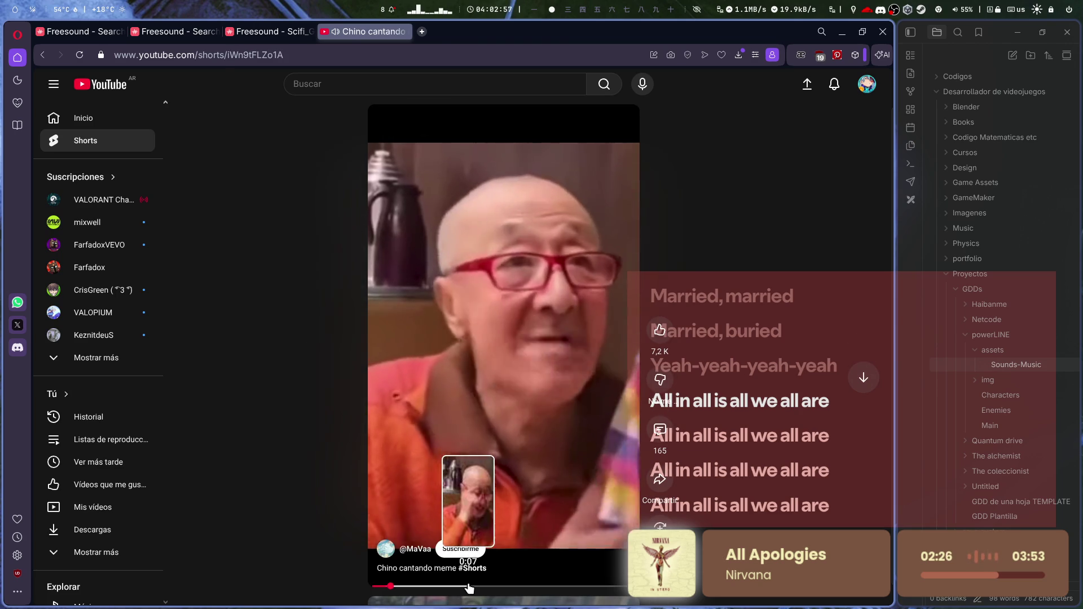
left_click(468, 588)
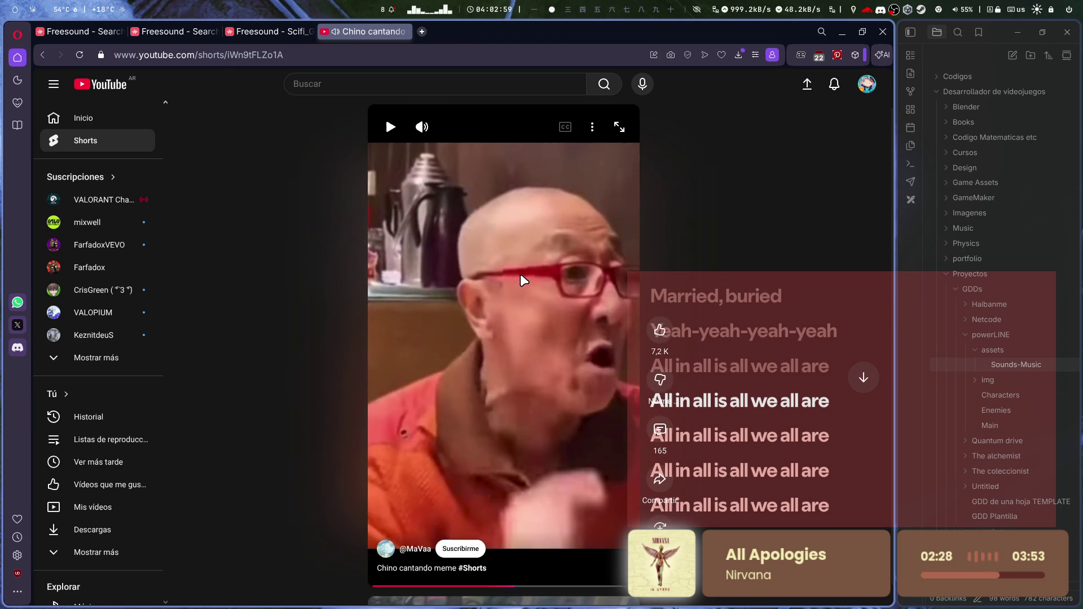
left_click(521, 275)
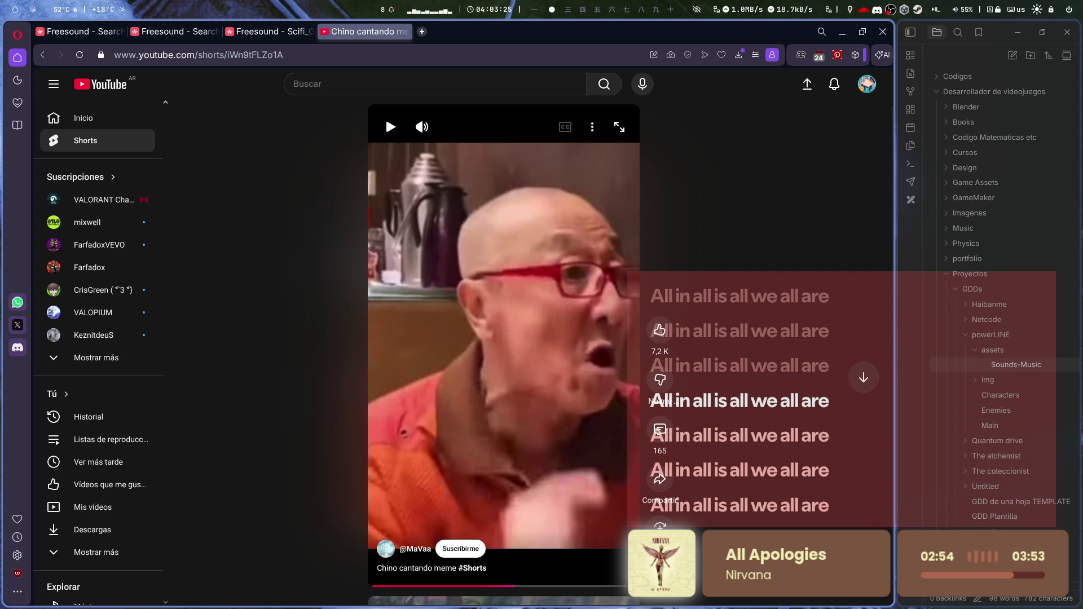
key("alt+Left")
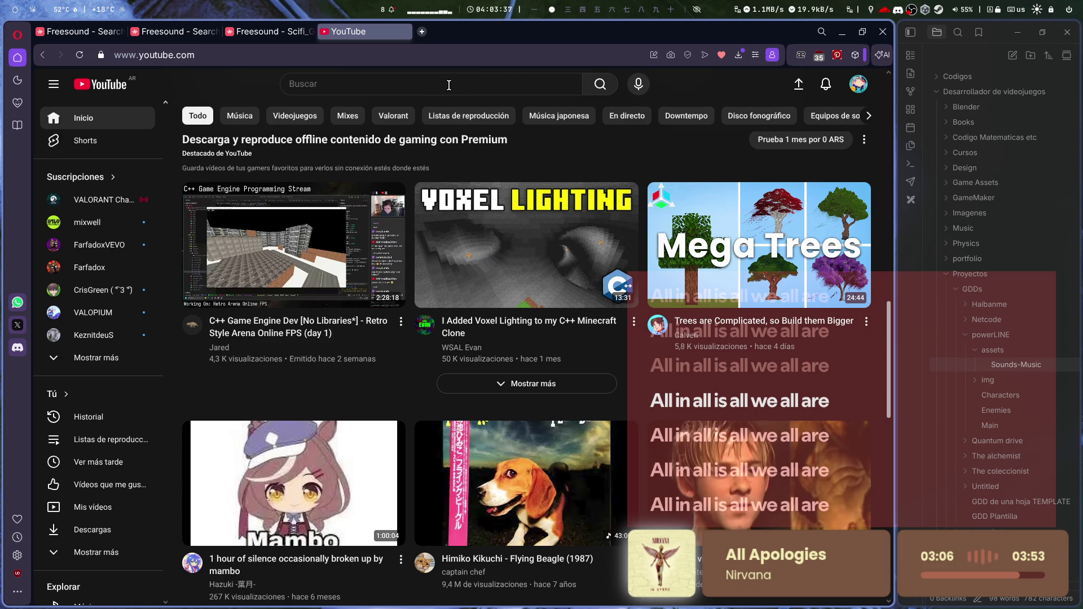
- Open '1 hour of silence occasionally broken up by mambo' in a new tab and pause at 0:17
middle_click(293, 479)
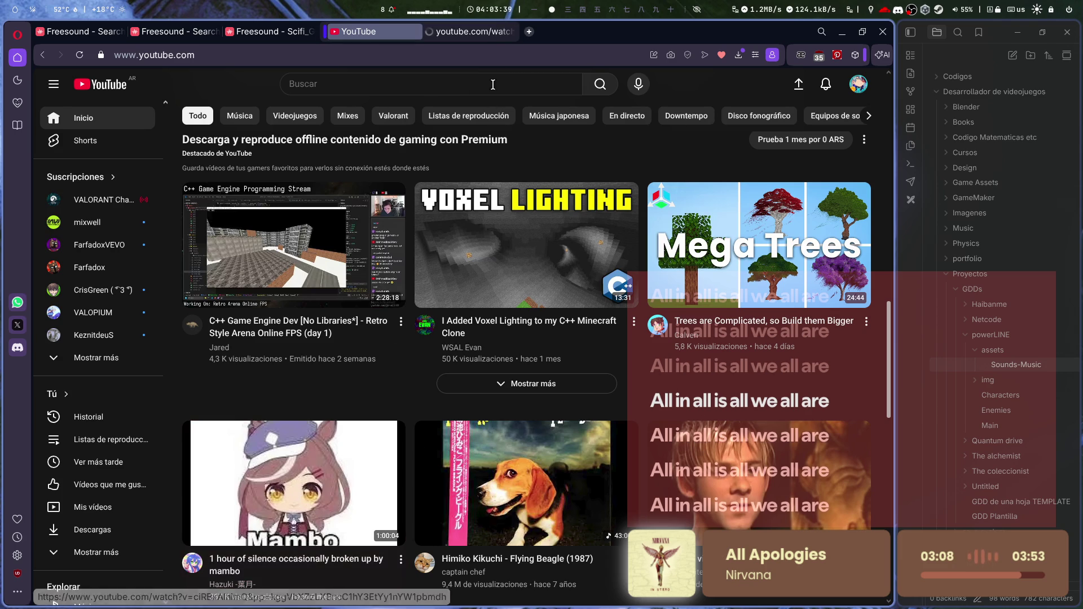
left_click(482, 34)
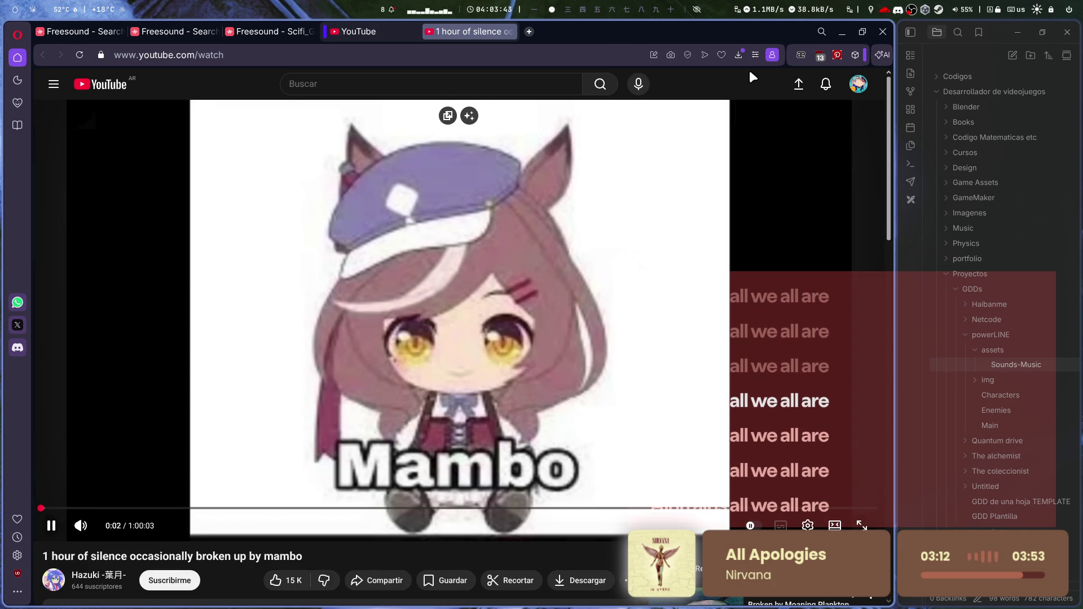
mouse_move(648, 242)
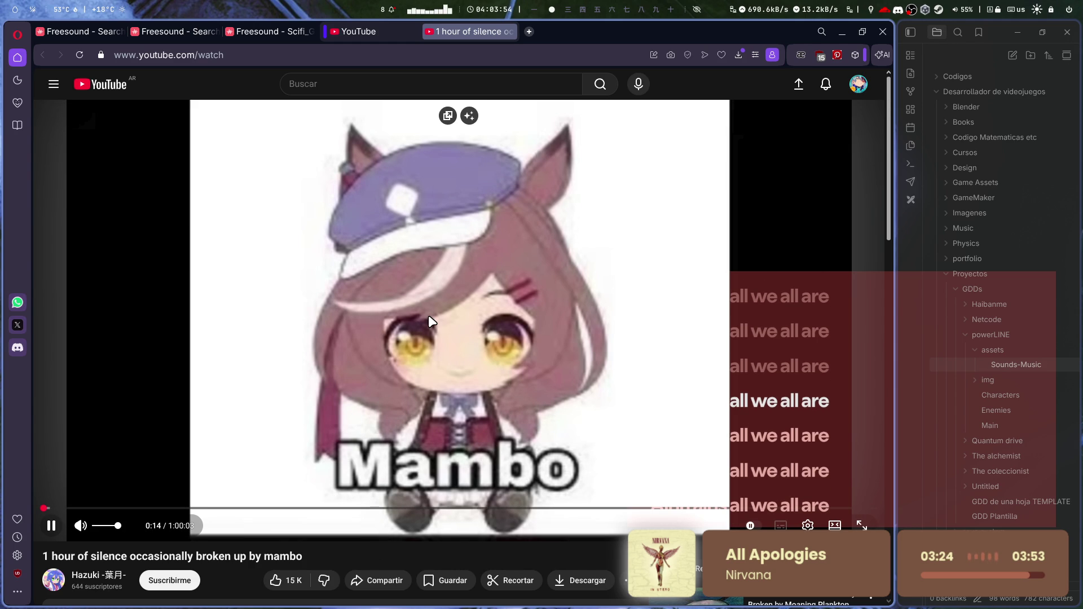
left_click(416, 194)
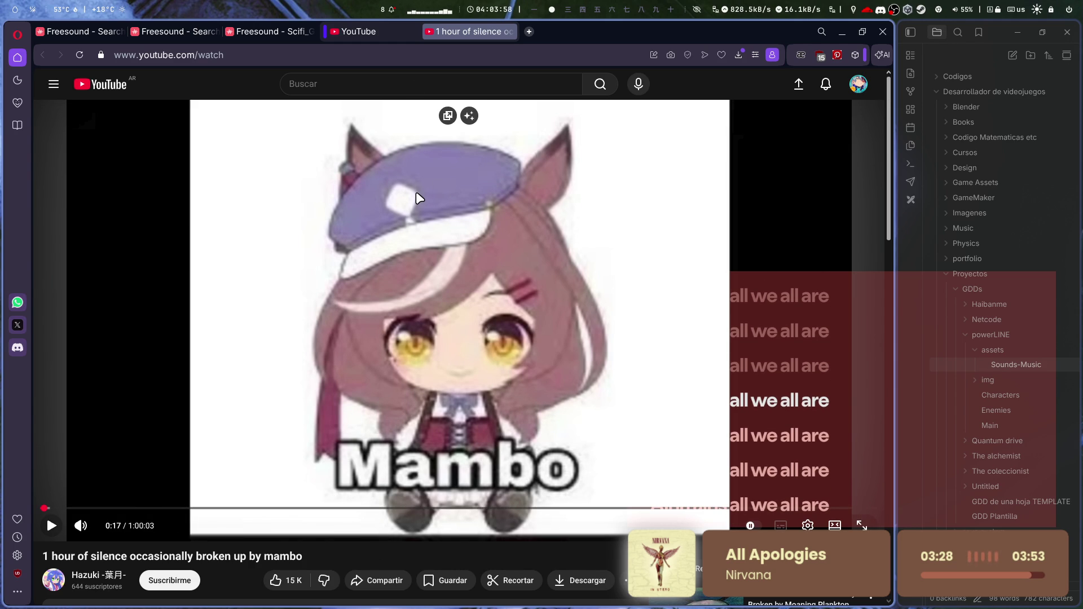
left_click(368, 84)
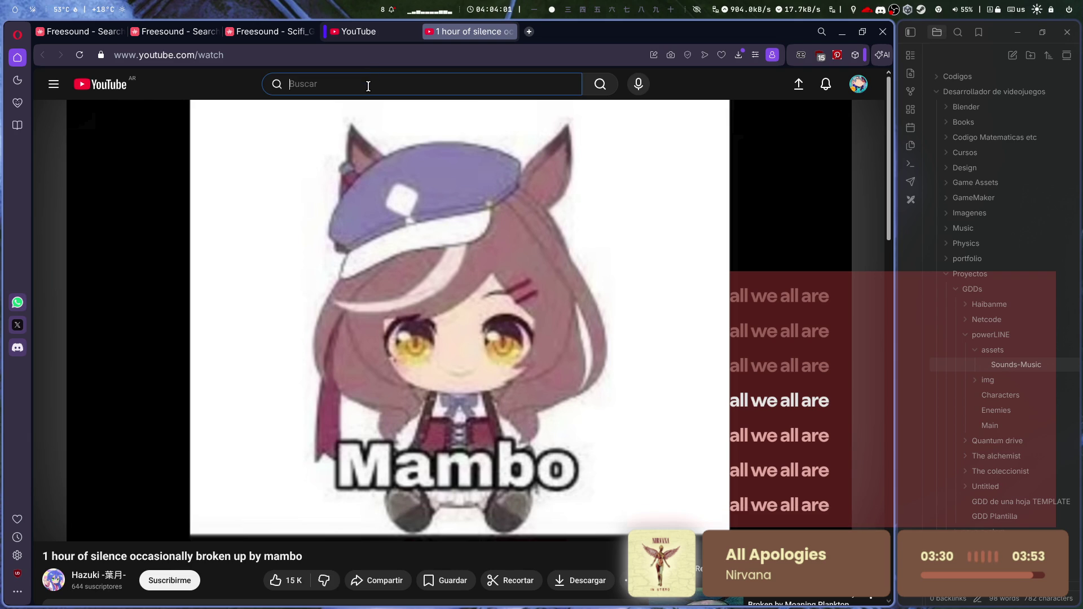
- Search 'misilo el maximo', watch a Misilo! El Máximo episode to 0:36, then close its tab
type("misi")
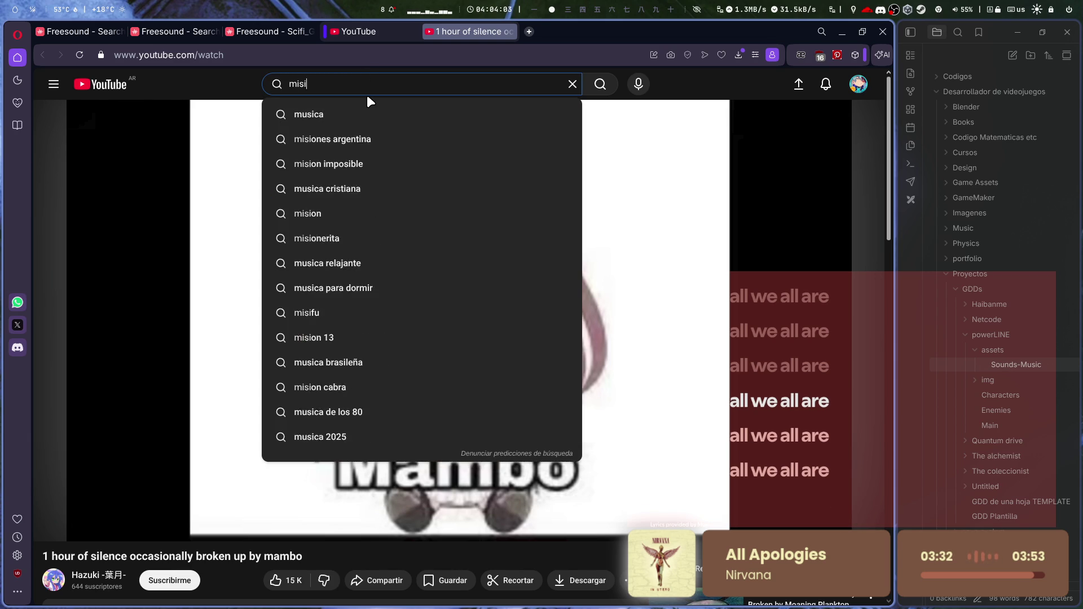
type("lo el maximo")
key("Return")
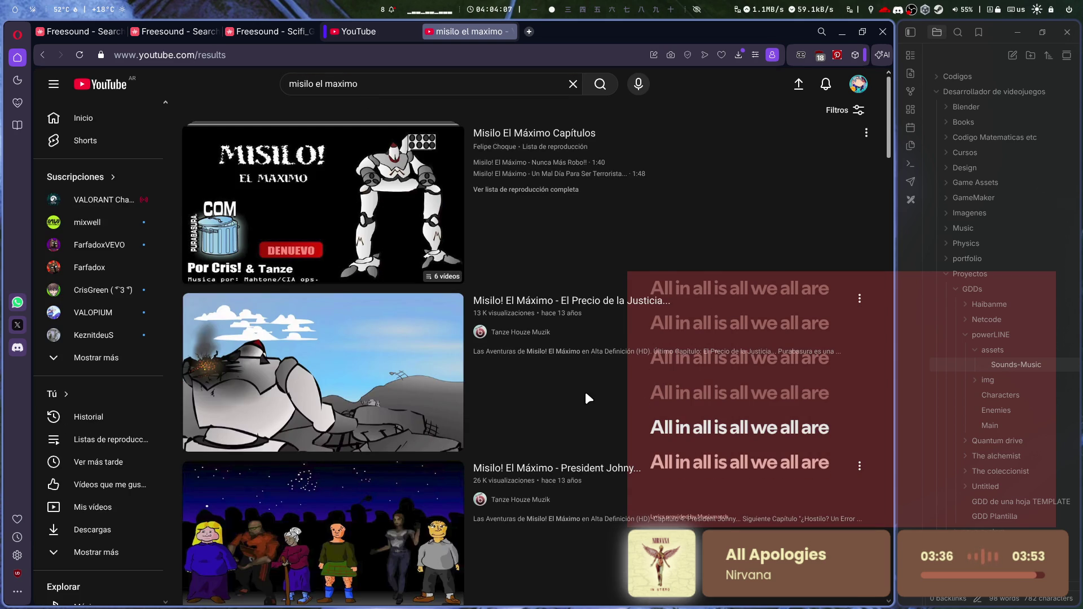
mouse_move(584, 391)
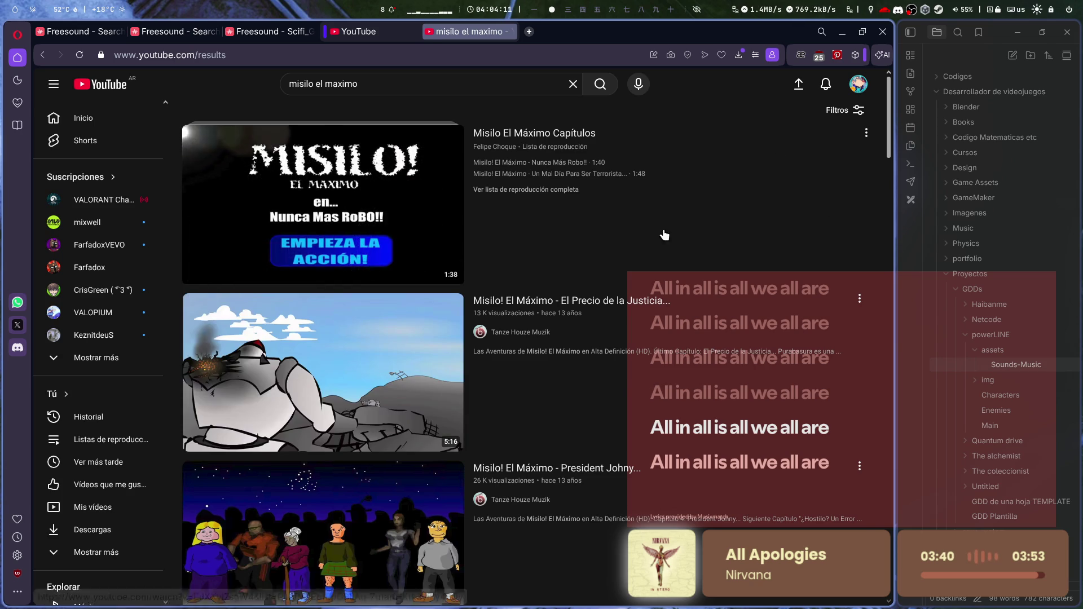
left_click(559, 275)
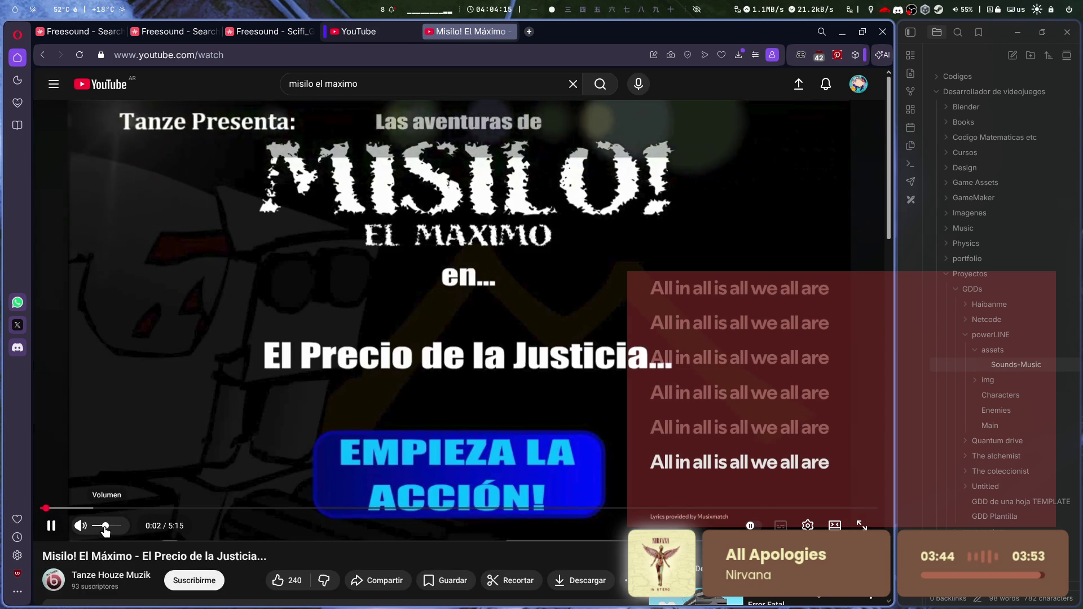
left_click(85, 508)
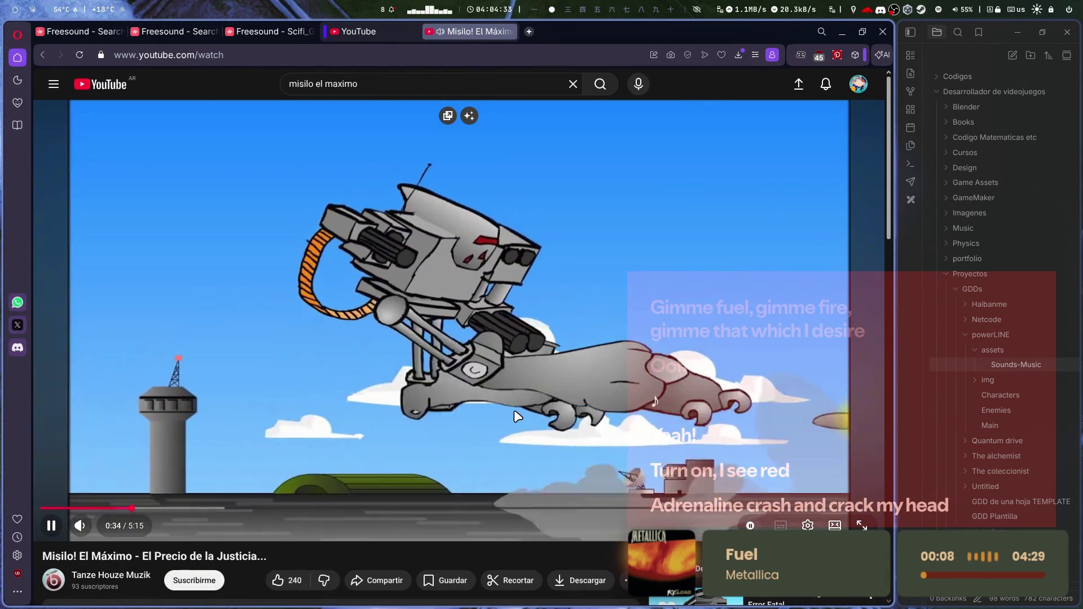
left_click(445, 152)
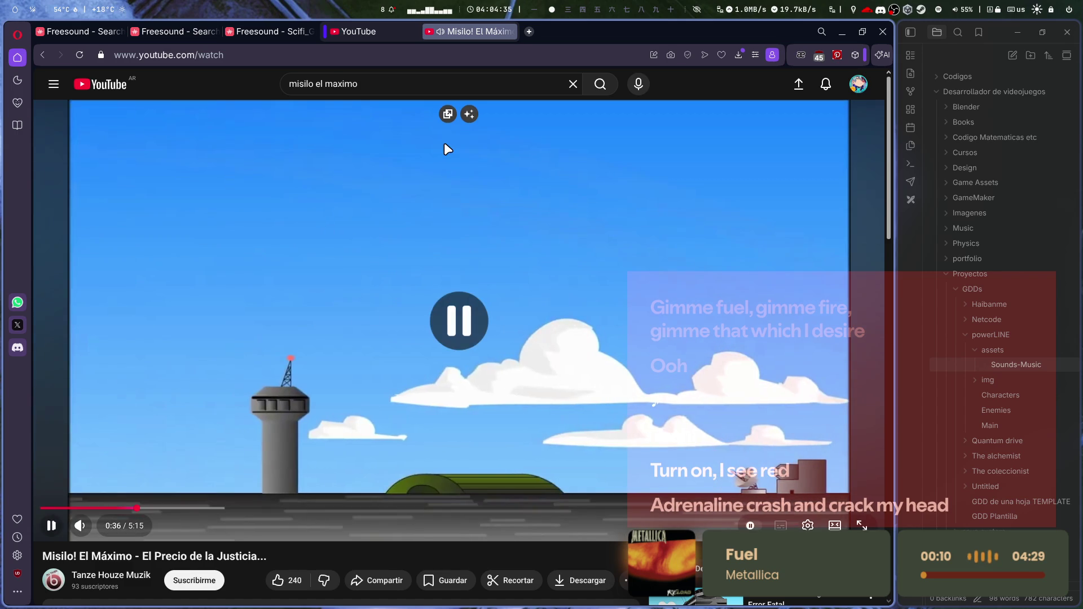
left_click(510, 32)
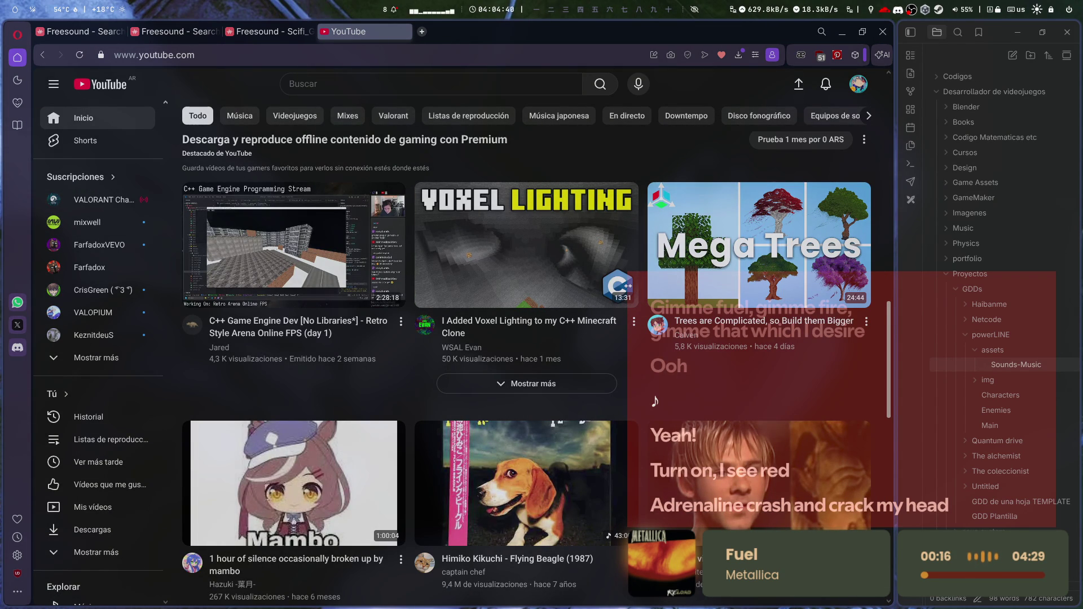
- Watch the '6 December 2025' video with its description expanded, pause at 0:07, and close its tab
left_click_drag(293, 479, 443, 56)
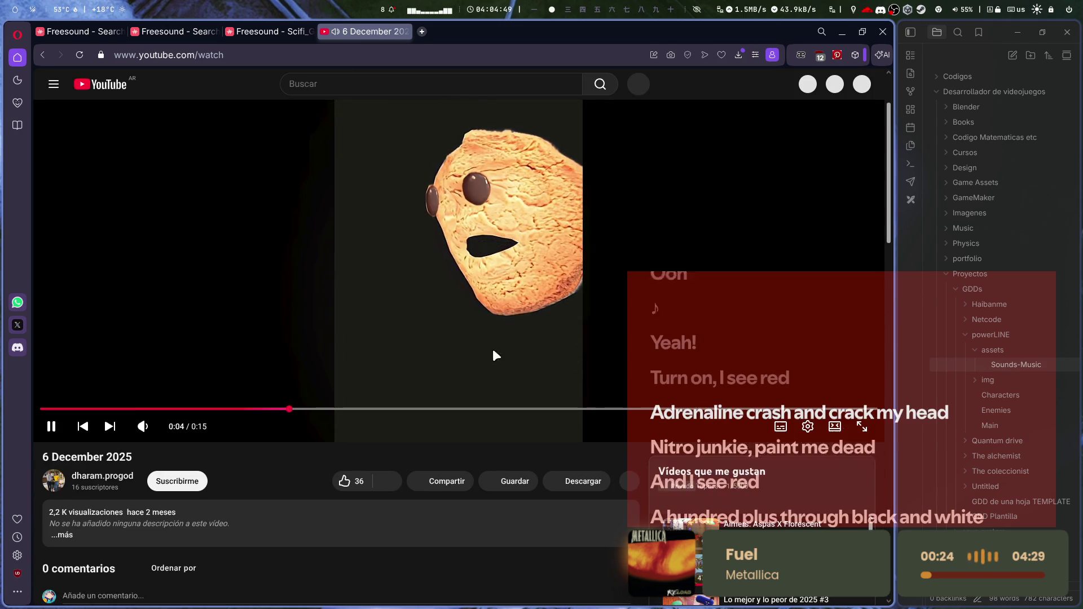
left_click(194, 519)
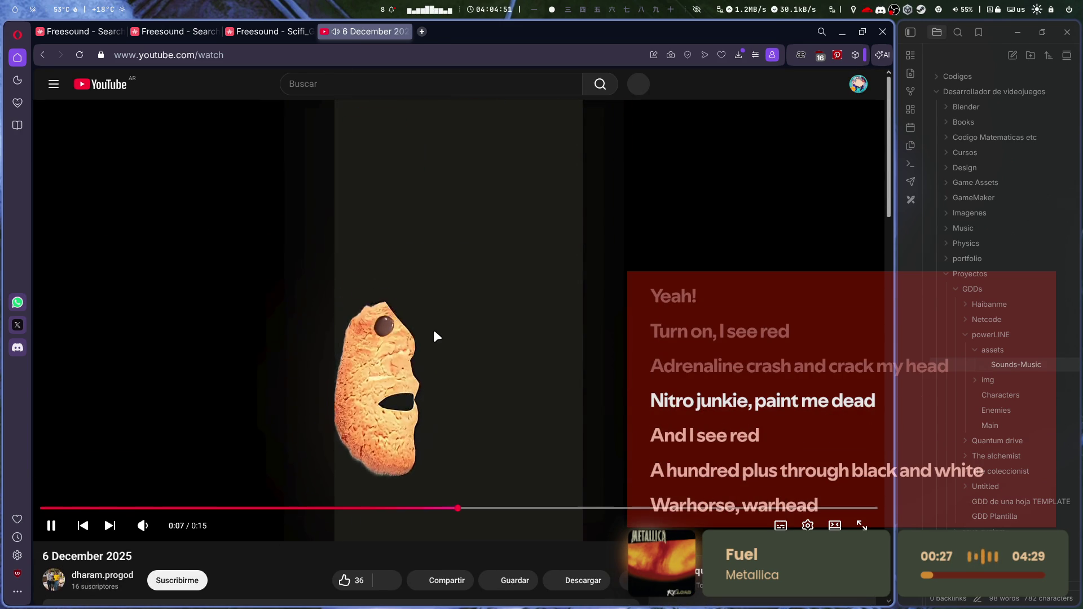
left_click(434, 332)
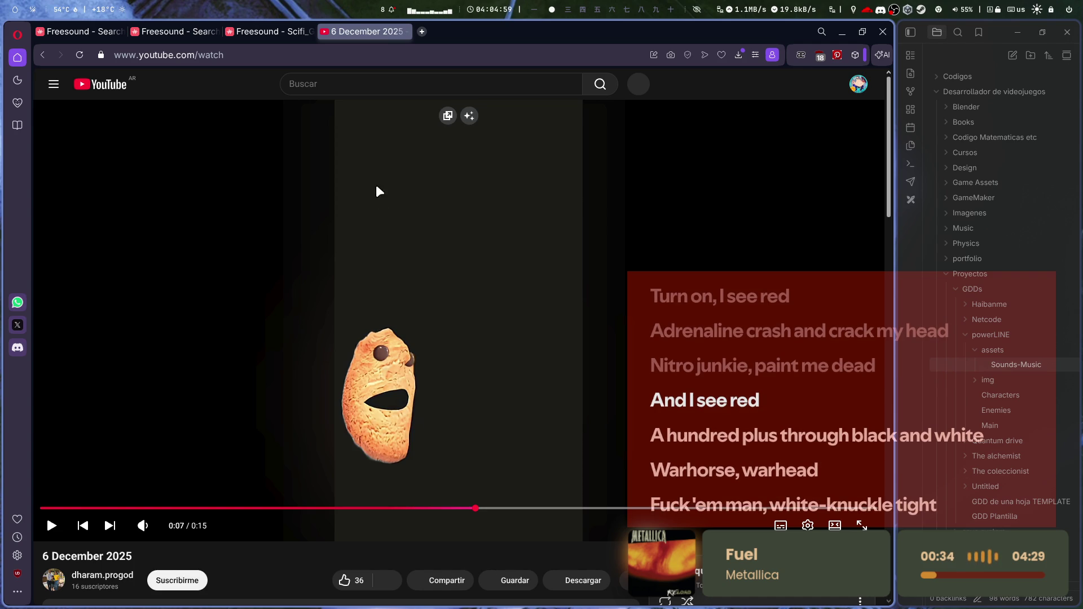
middle_click(350, 31)
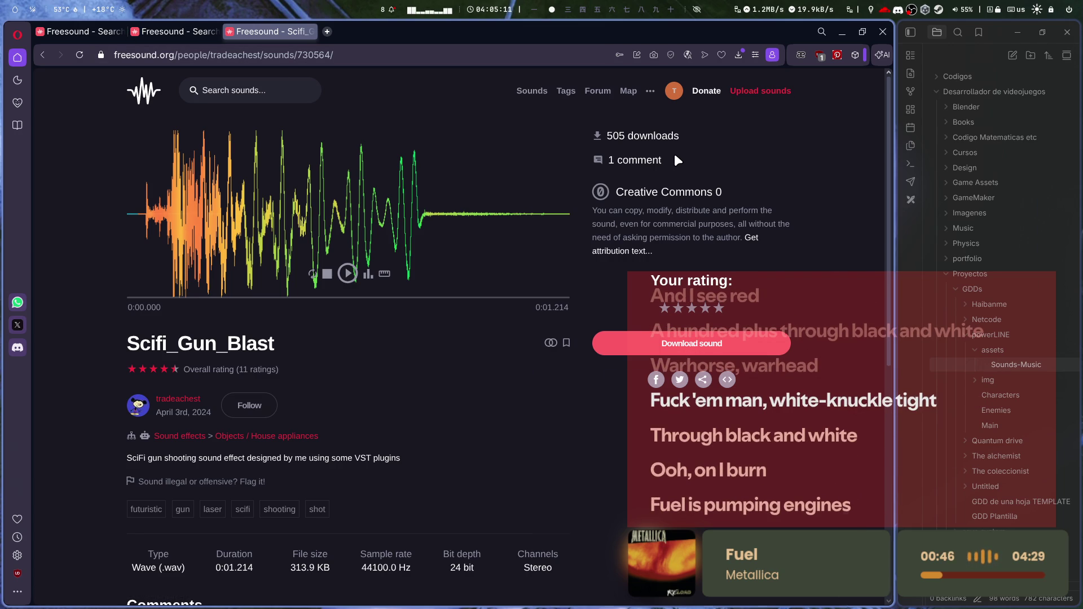
- Pass through Unity to PlayerShootSystem.cs in Visual Studio Code and scroll its daemon-switching methods
key("super+1")
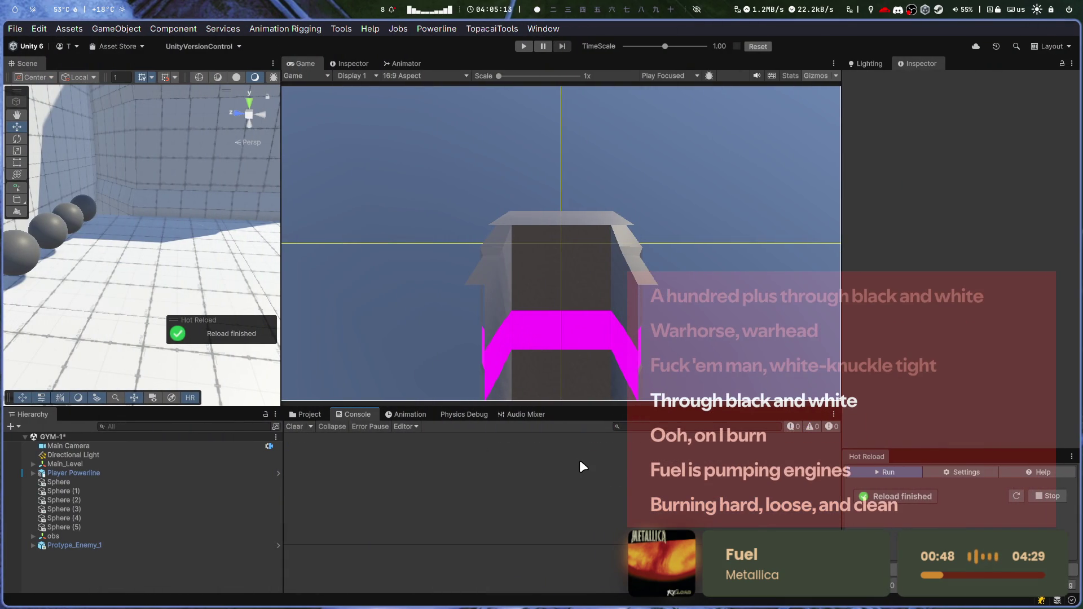
key("alt+Tab")
scroll(527, 389, "down", 4)
scroll(525, 388, "down", 2)
scroll(525, 387, "up", 20)
scroll(430, 311, "down", 20)
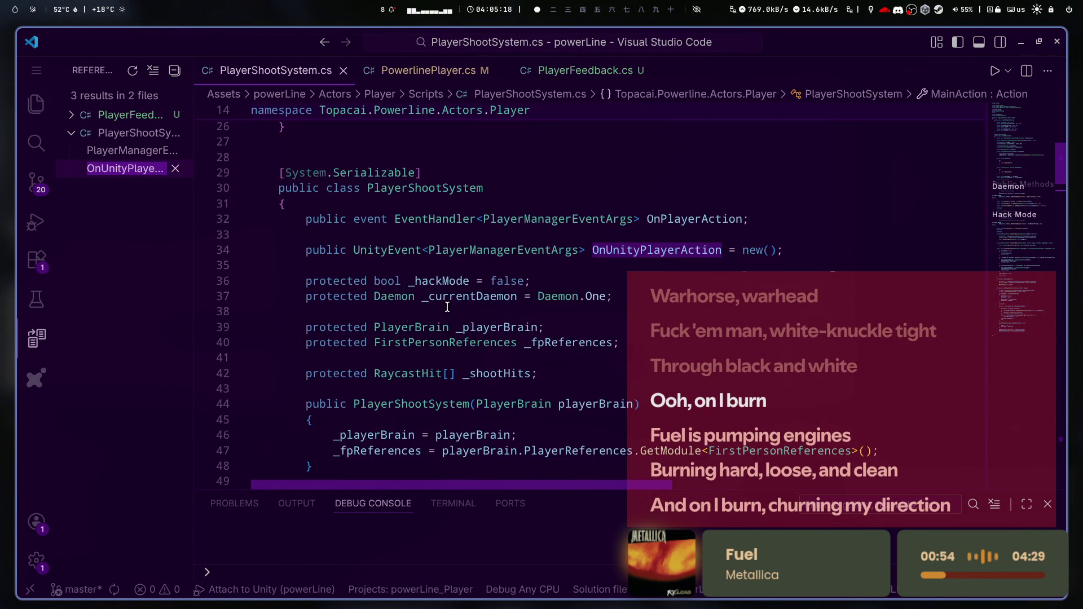
- Glance through PowerlinePlayer.cs, then use references to reach the OnUnityPlayerAction invoke at line 203
left_click(418, 70)
scroll(560, 292, "down", 10)
scroll(560, 291, "down", 9)
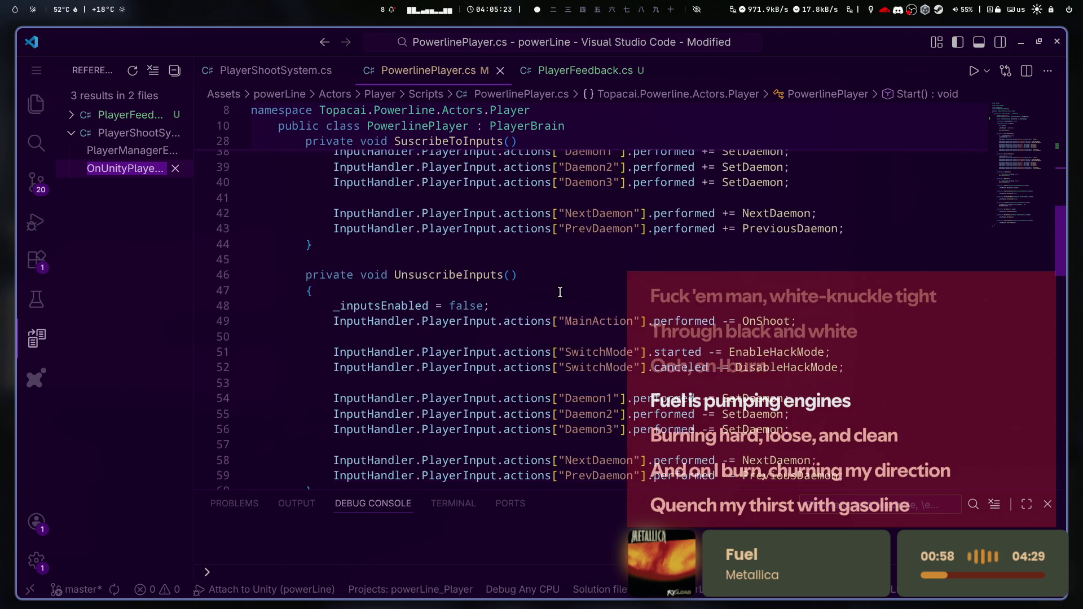
scroll(560, 292, "up", 20)
scroll(560, 293, "down", 17)
scroll(560, 293, "up", 17)
key("ctrl+Page_Up")
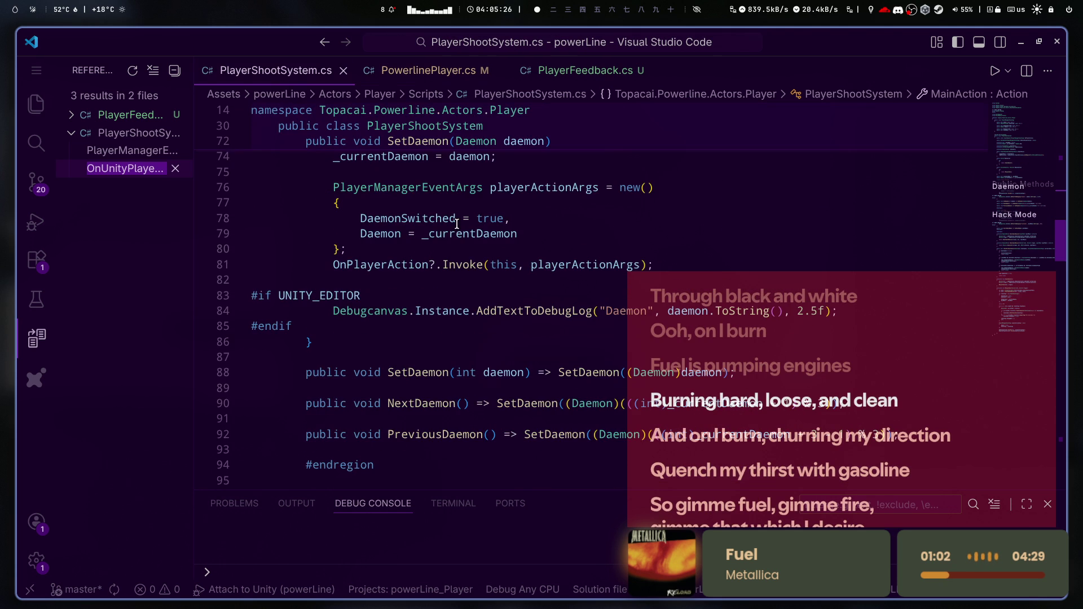
scroll(585, 297, "up", 20)
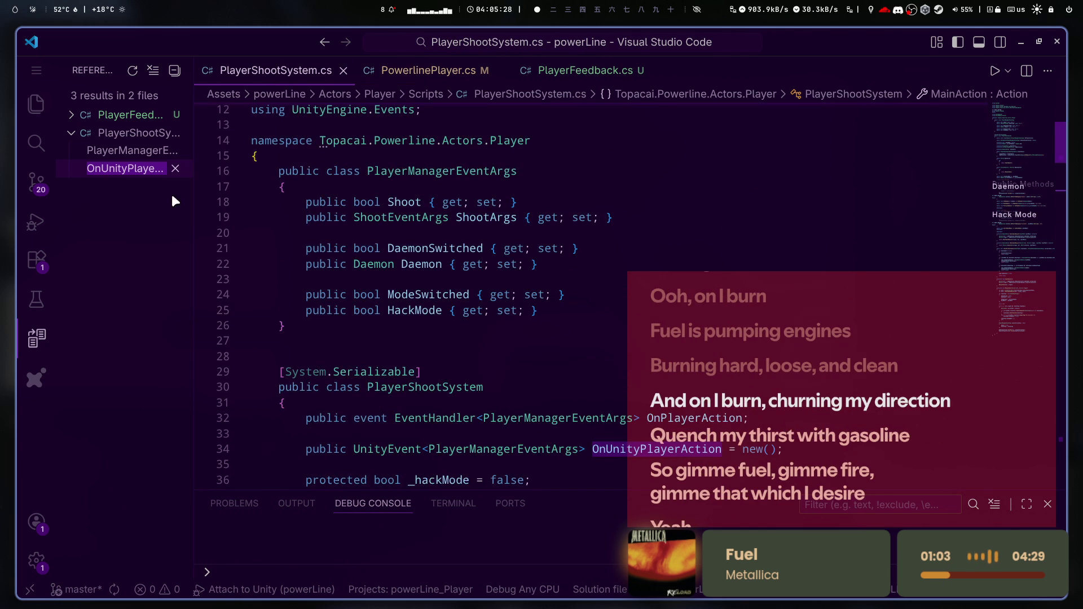
left_click(129, 168)
left_click(130, 157)
left_click(132, 168)
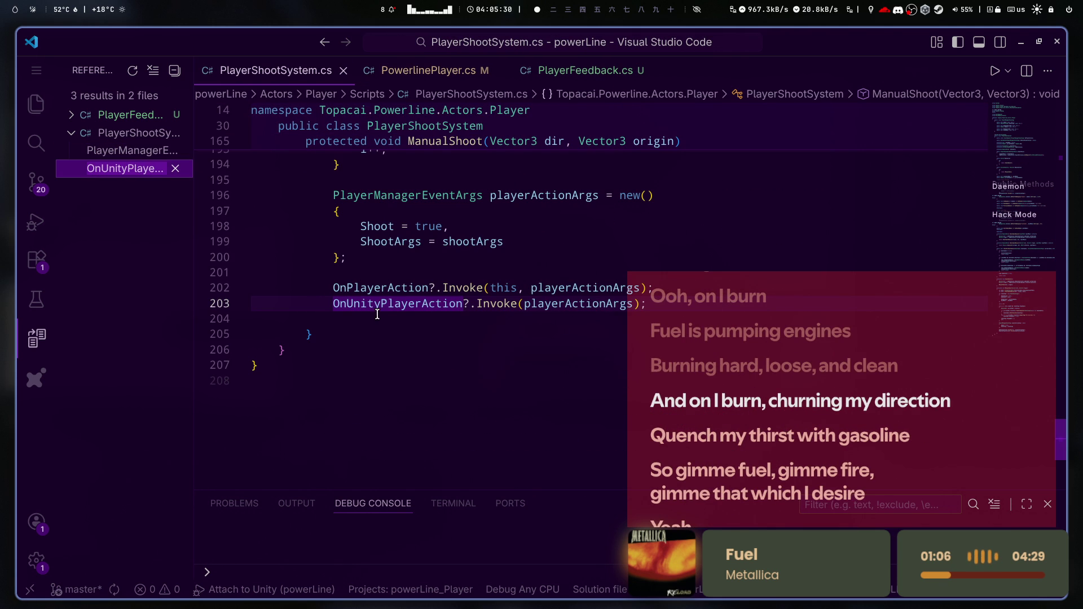
- Attach the debugger to Unity, add a breakpoint on line 203, and start play mode
left_click(37, 232)
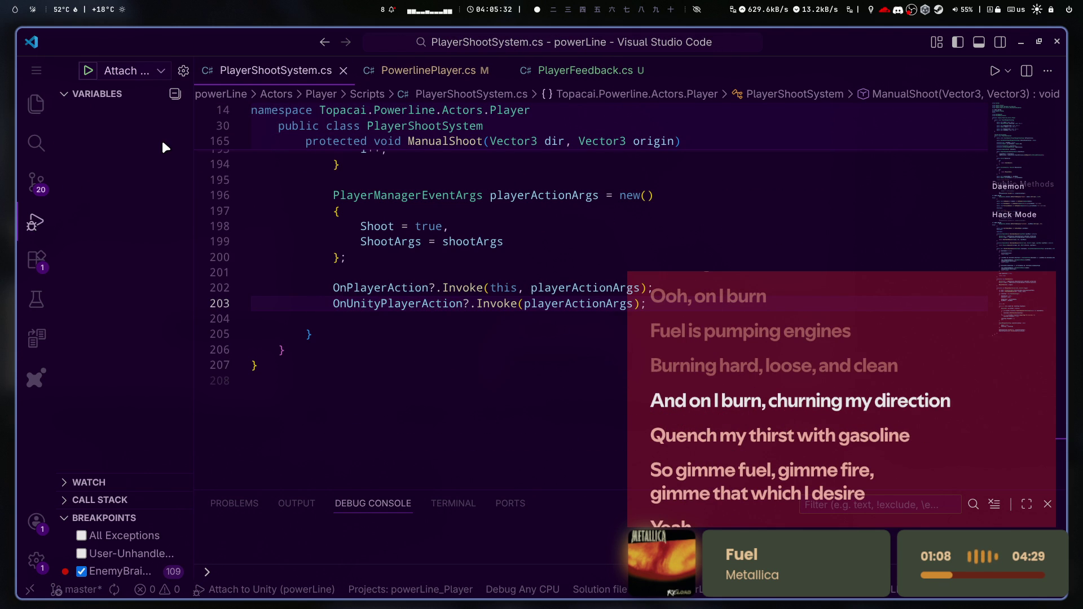
left_click(88, 71)
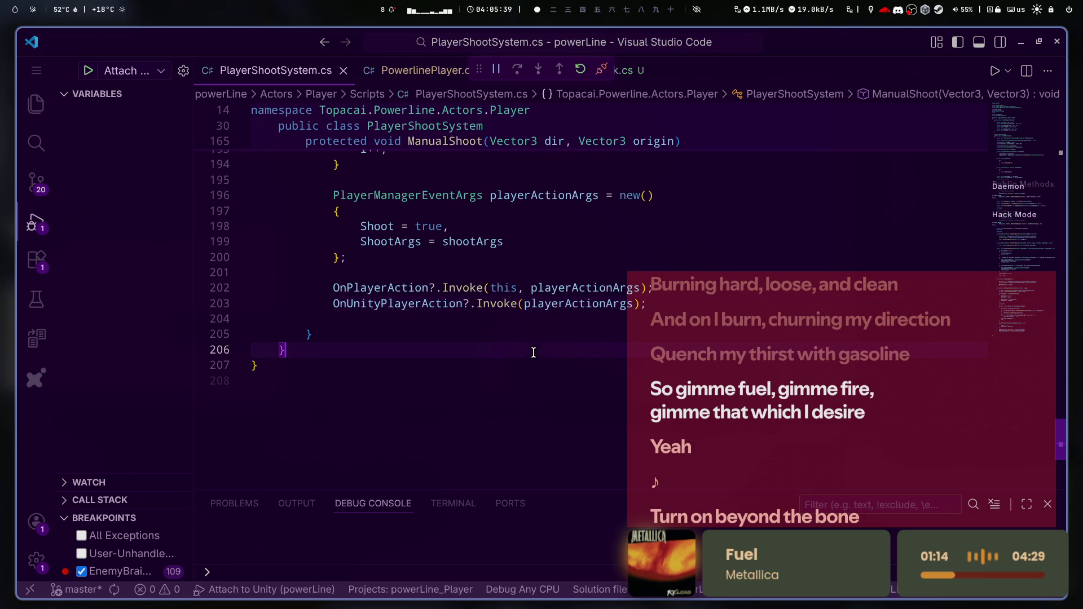
left_click(40, 99)
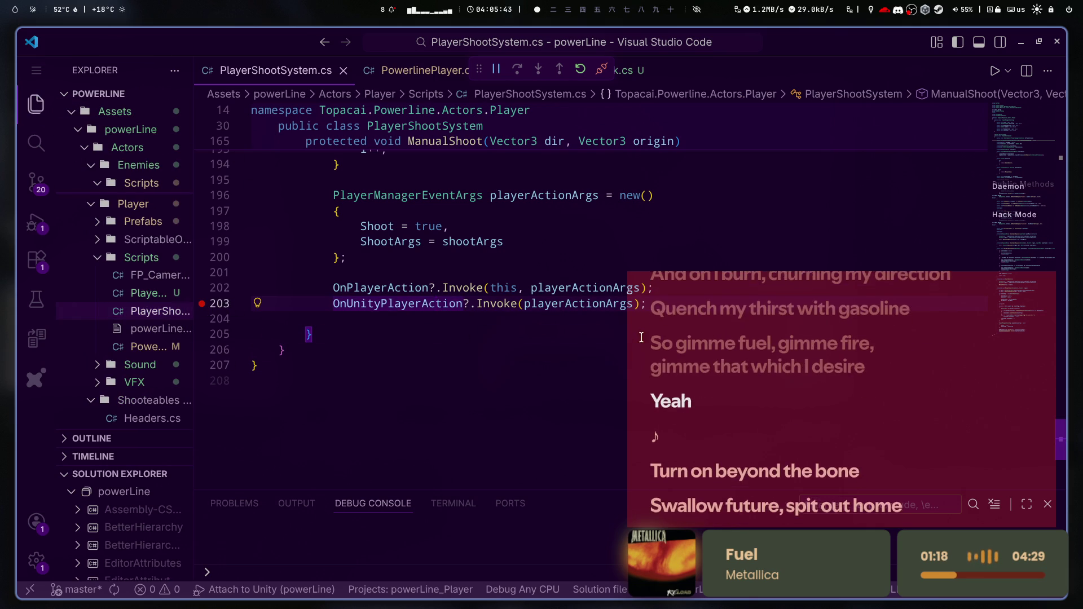
key("alt+Tab")
left_click(519, 45)
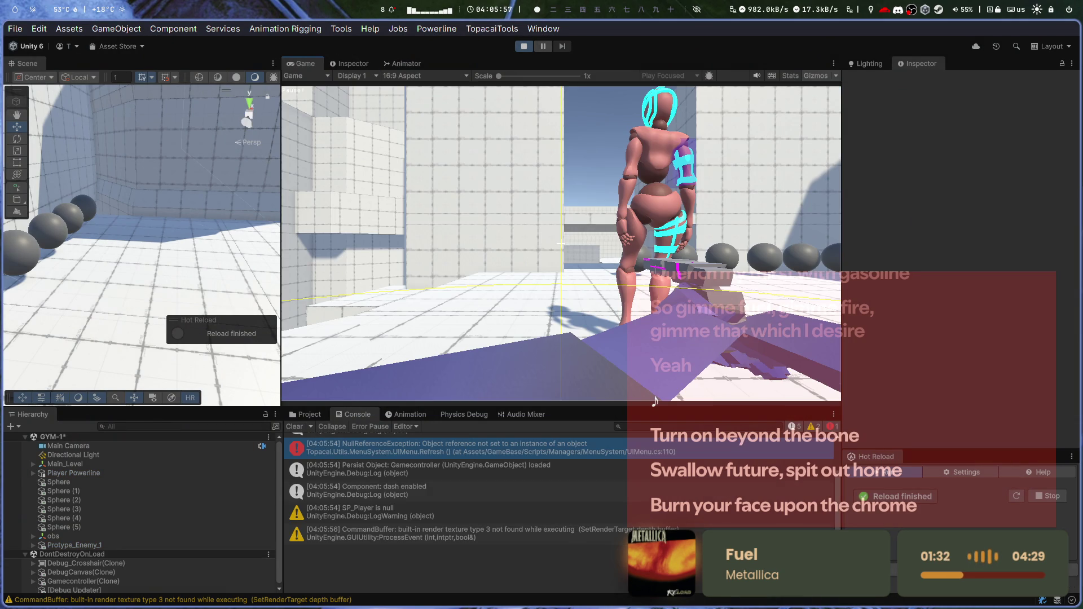
- Shoot in the Game view to trigger the line-203 breakpoint in Visual Studio Code
left_click(404, 305)
mouse_move(406, 305)
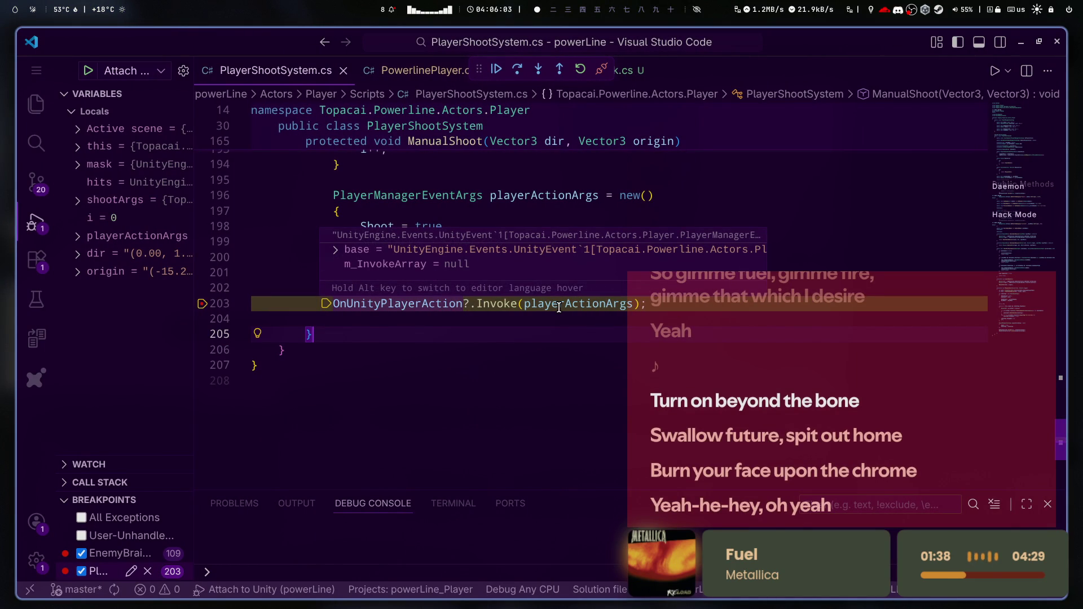
- Step from line 203 out of ManualShoot and through the input system's callback helper
mouse_move(559, 307)
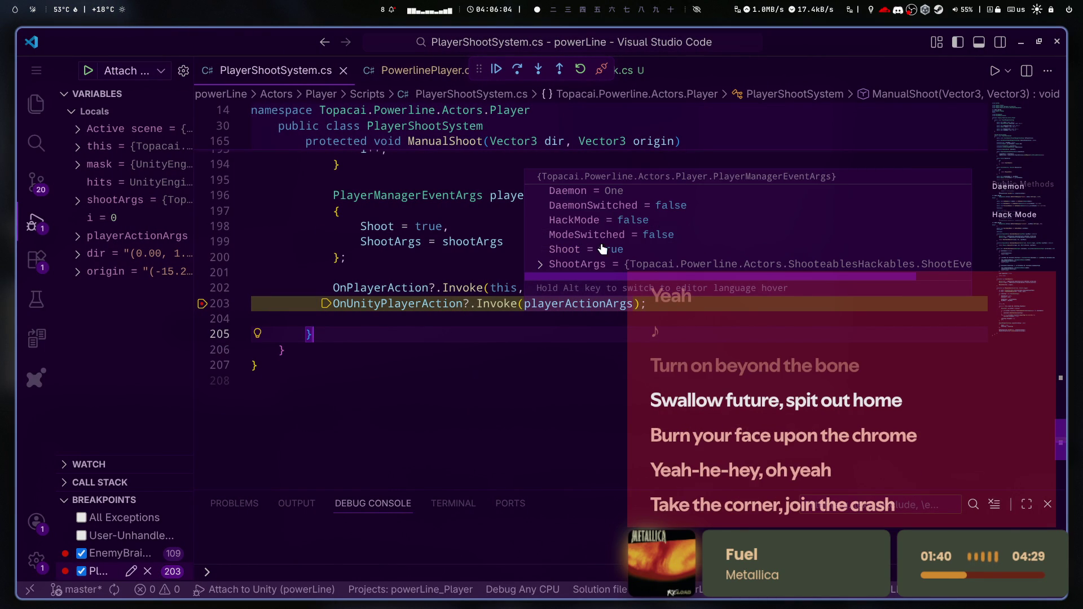
left_click(524, 69)
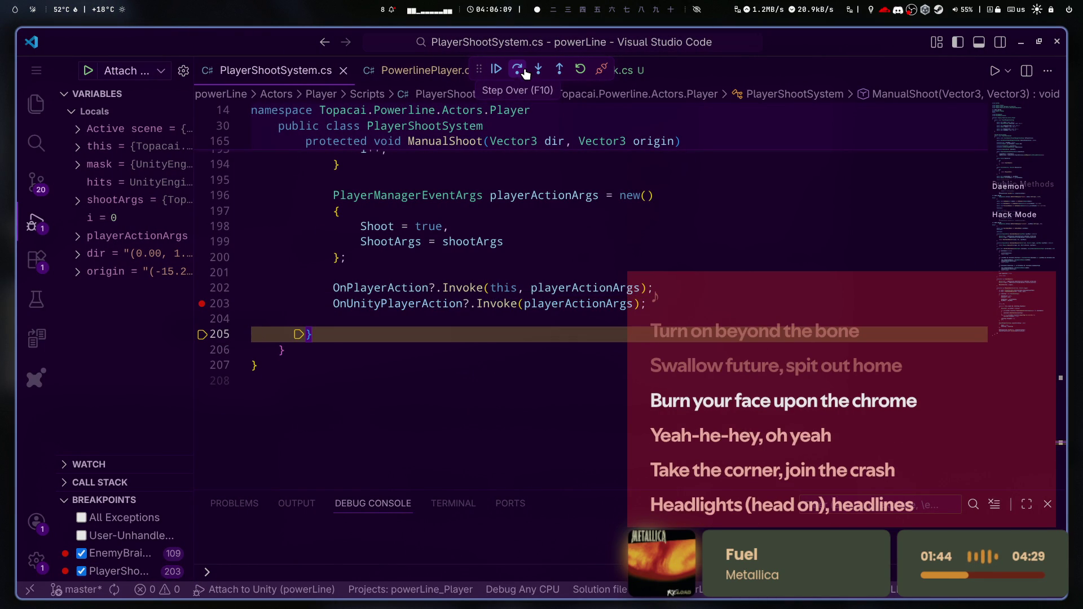
left_click(518, 70)
left_click(518, 70)
left_click(518, 72)
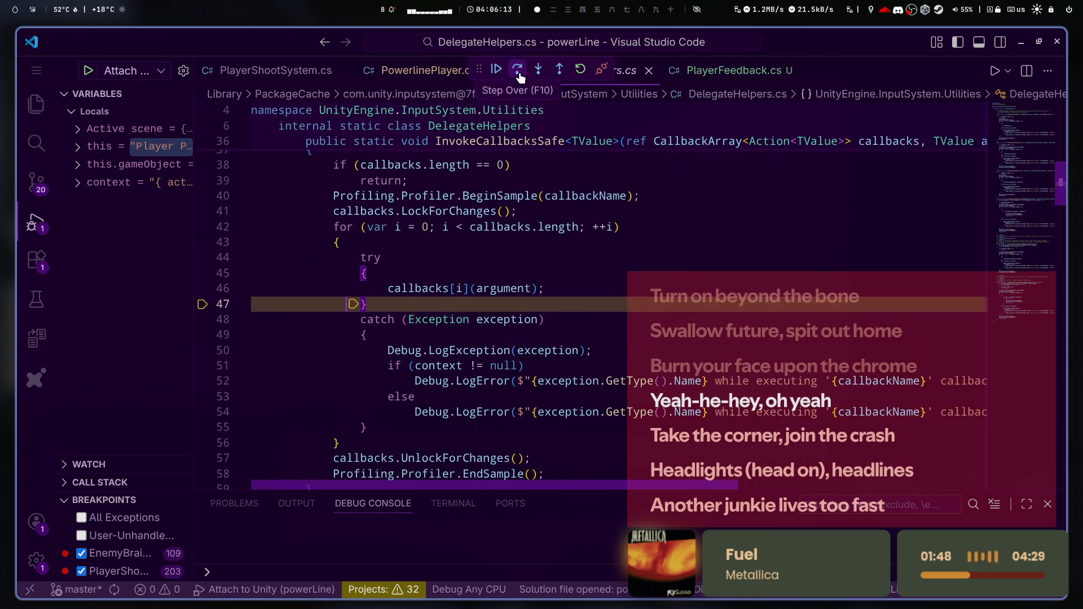
left_click(518, 70)
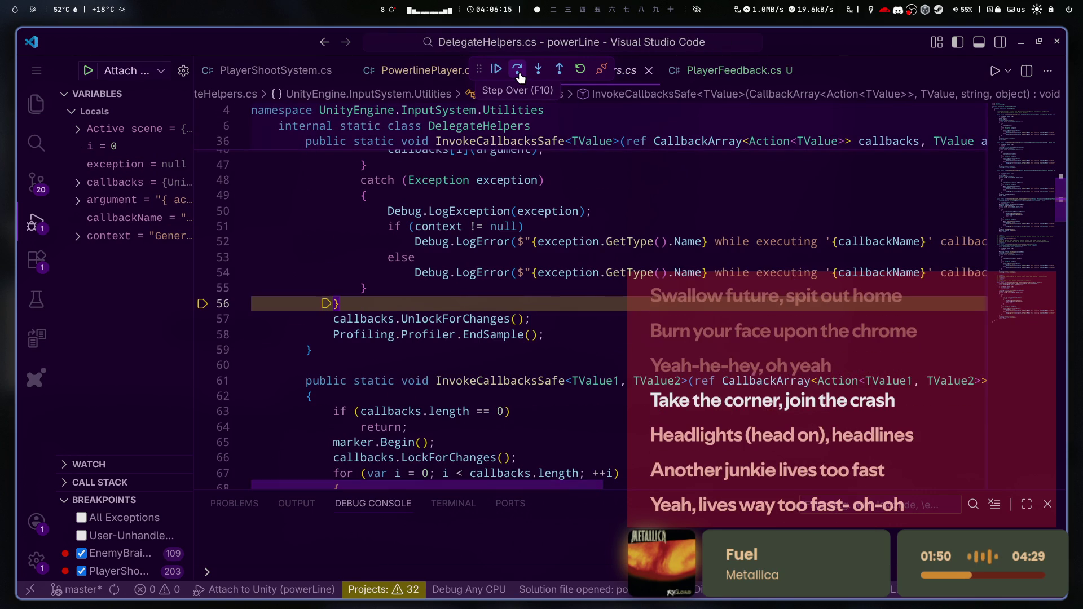
left_click(518, 70)
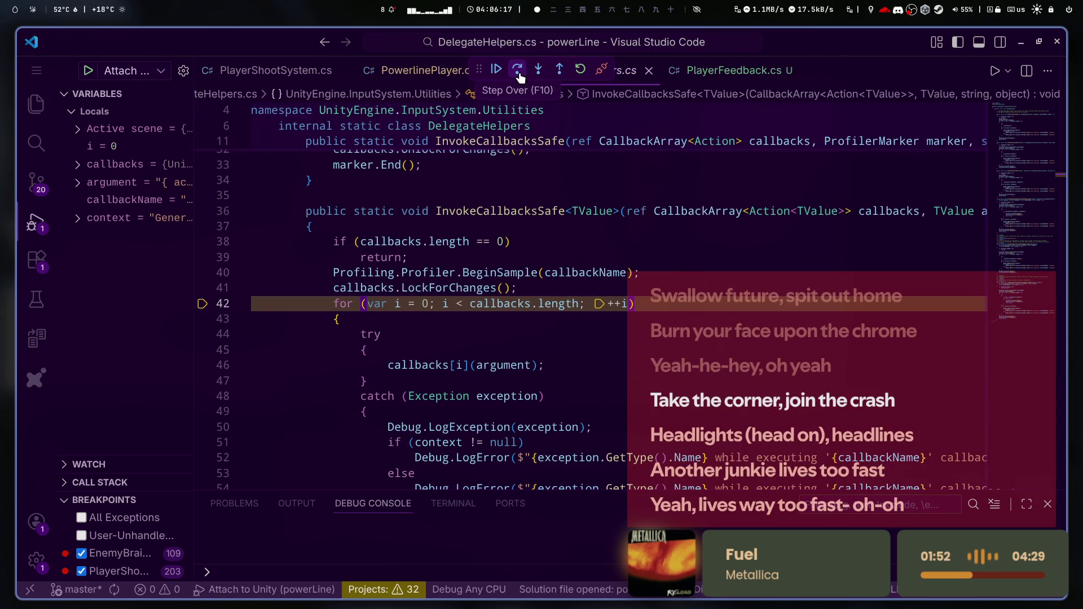
left_click(519, 72)
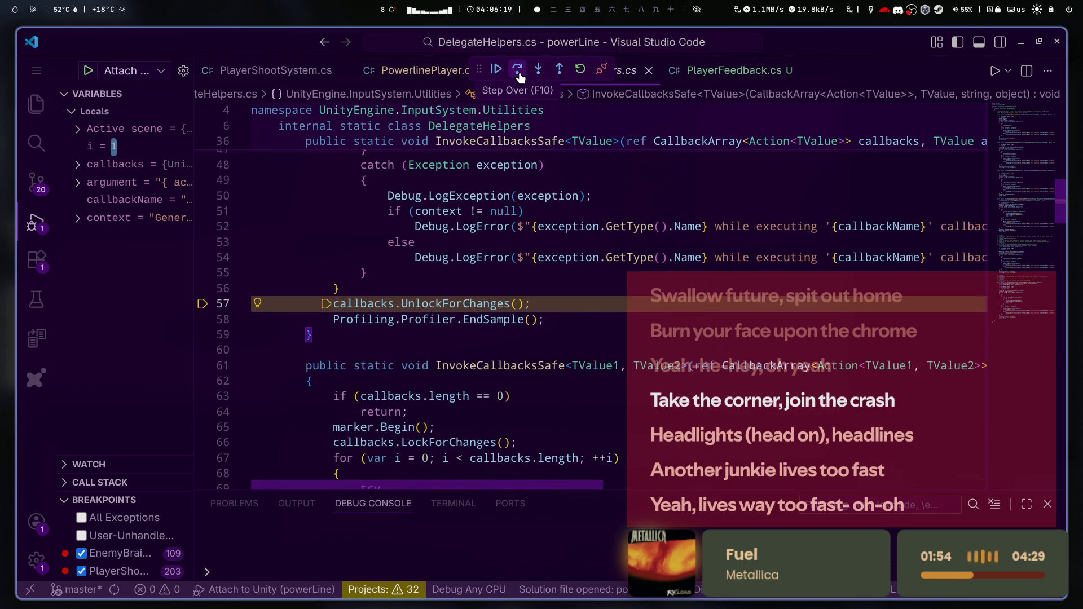
left_click(518, 72)
left_click(518, 72)
- Keep stepping through CallActionListeners and ChangePhaseOfAction down to the finally block
left_click(518, 72)
left_click(518, 72)
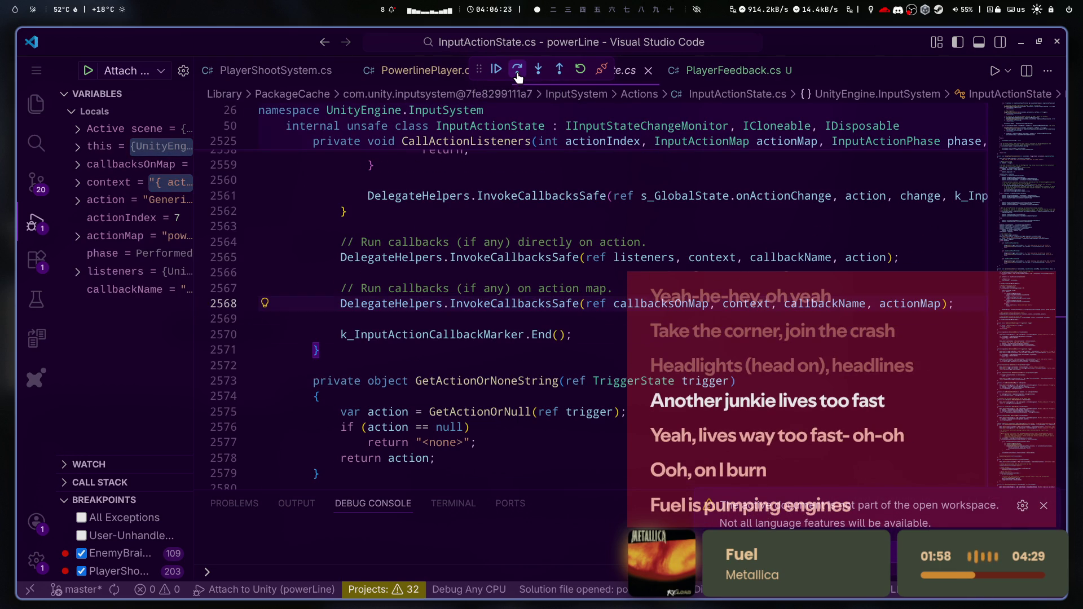
left_click(518, 72)
left_click(518, 72)
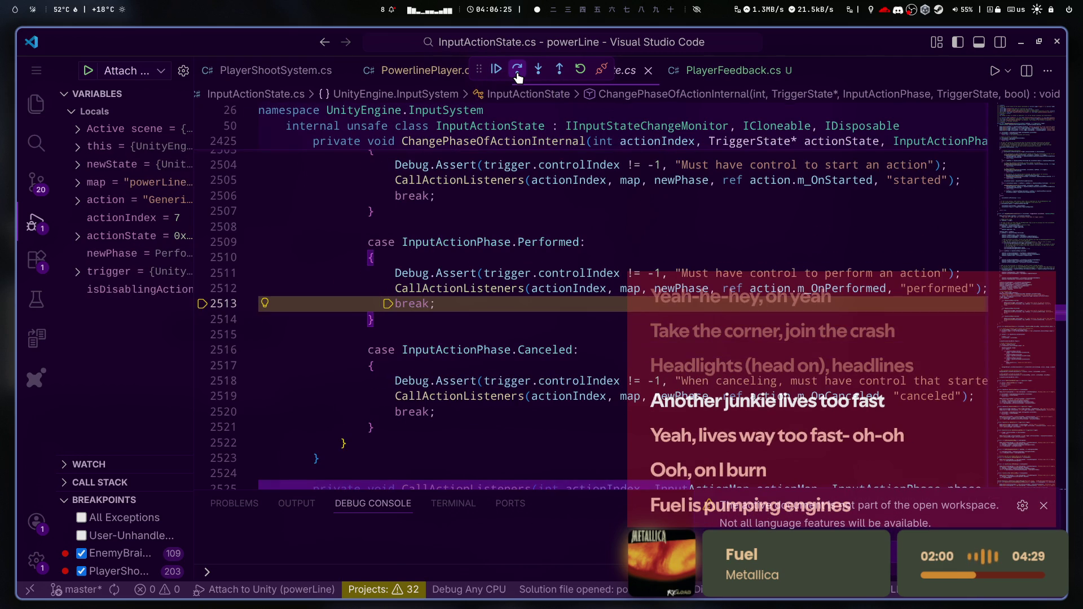
left_click(518, 72)
left_click(517, 72)
left_click(518, 72)
left_click(518, 72)
left_click(517, 72)
left_click(517, 72)
left_click(517, 72)
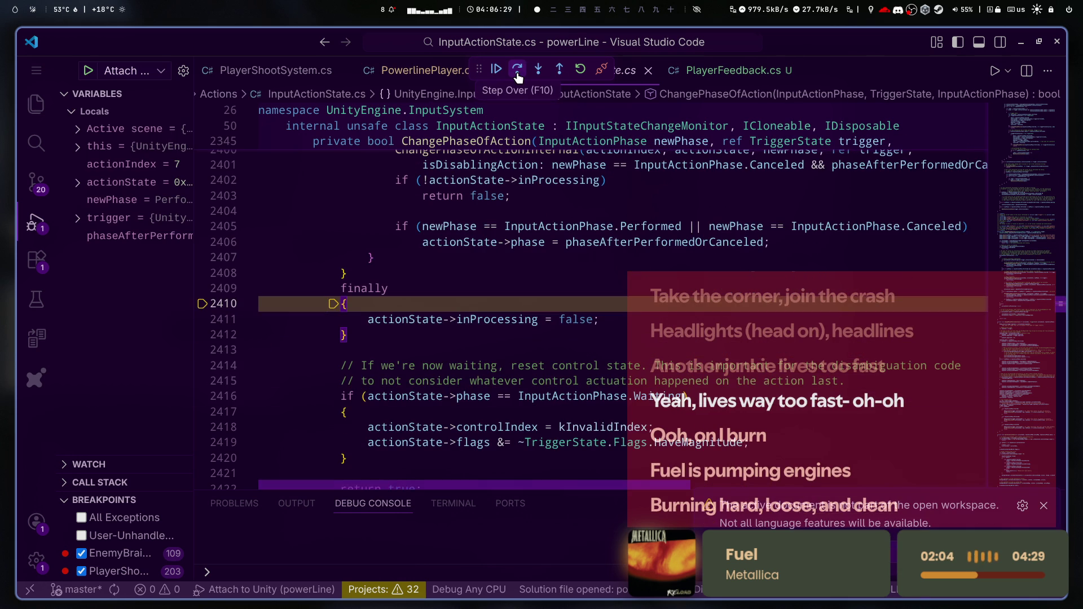
- Break at line 25 in PlayerFeedback.cs's OnShoot, resume, then remove that breakpoint
left_click(733, 70)
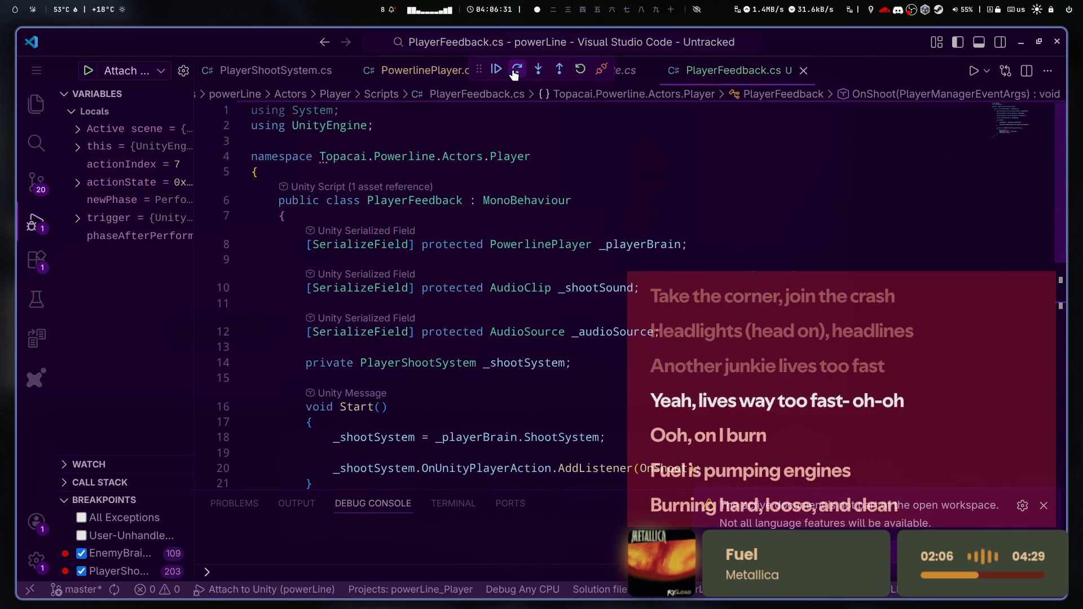
scroll(524, 315, "down", 2)
scroll(528, 327, "down", 3)
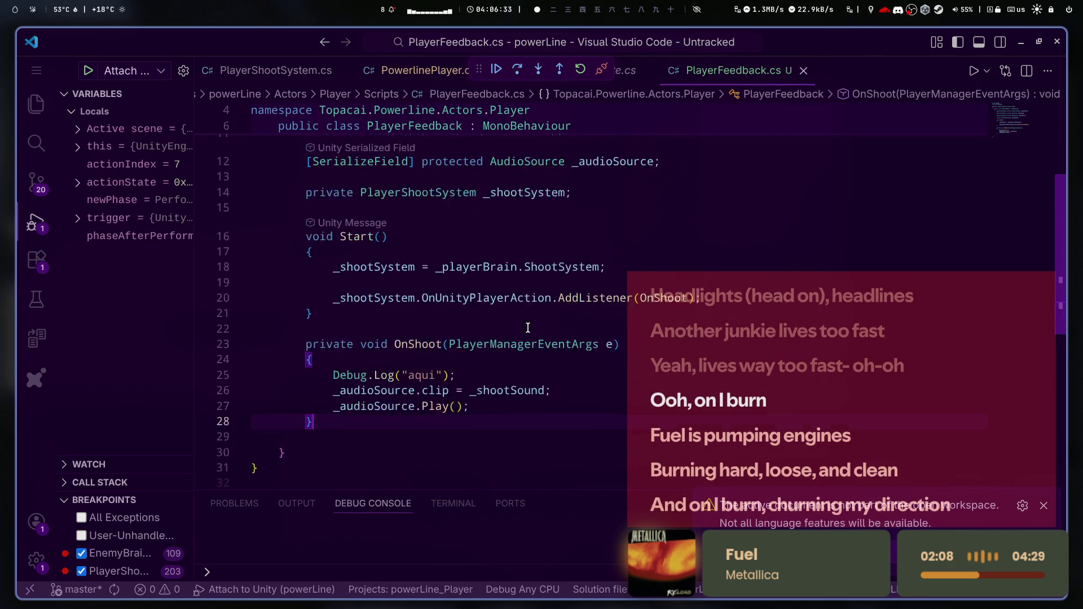
left_click(202, 346)
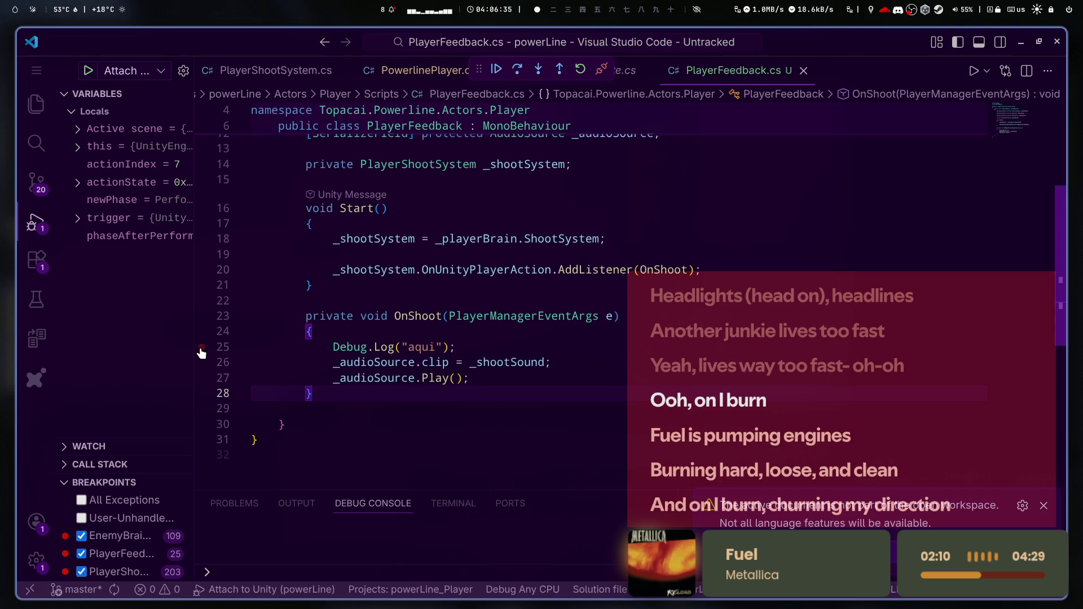
left_click(497, 68)
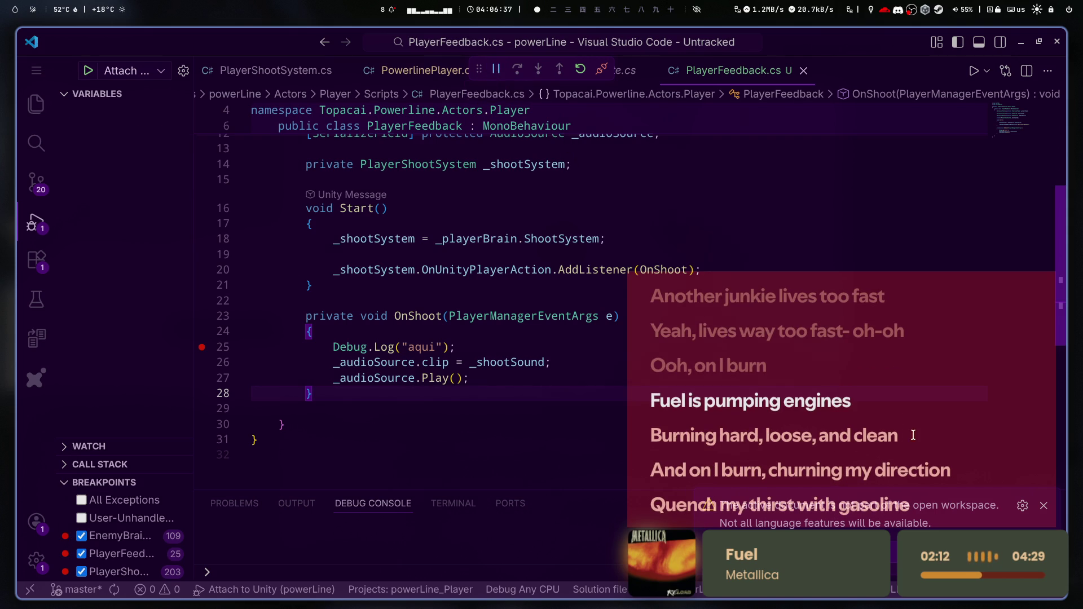
left_click(203, 347)
double_click(595, 269)
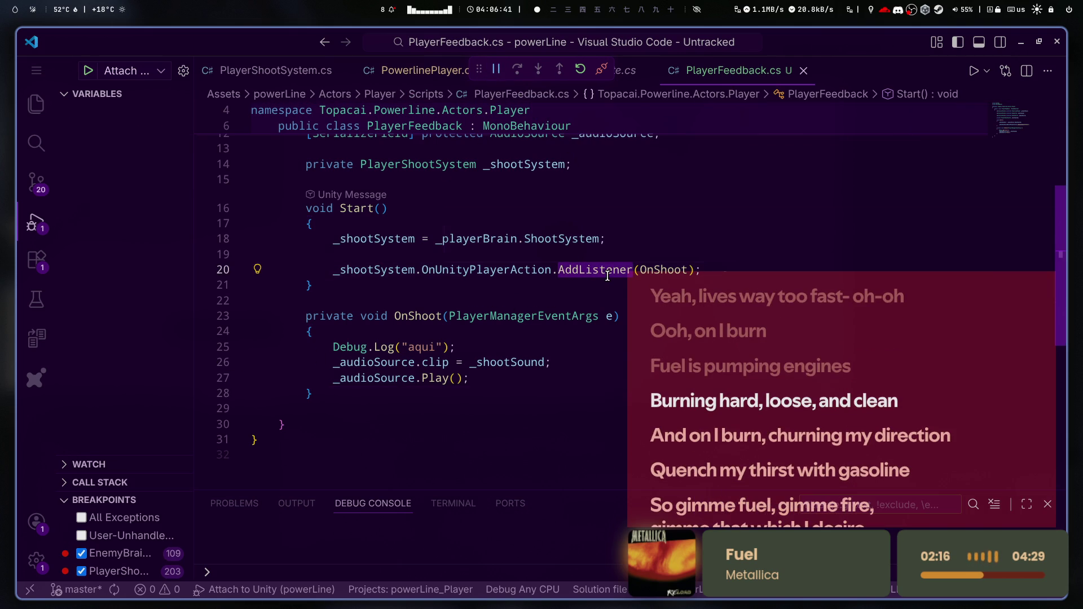
scroll(597, 305, "up", 3)
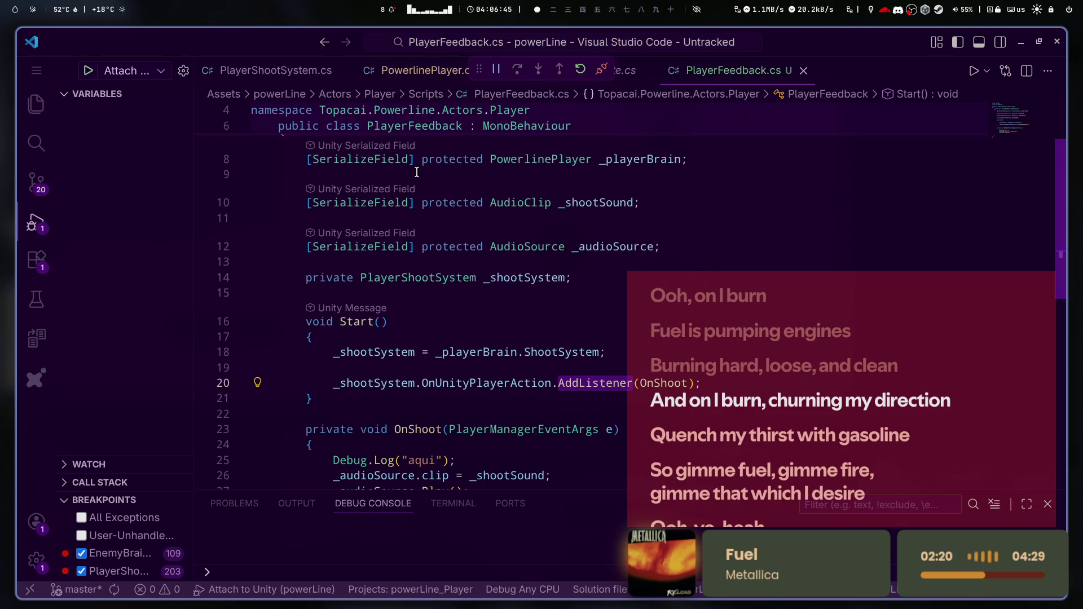
left_click(404, 79)
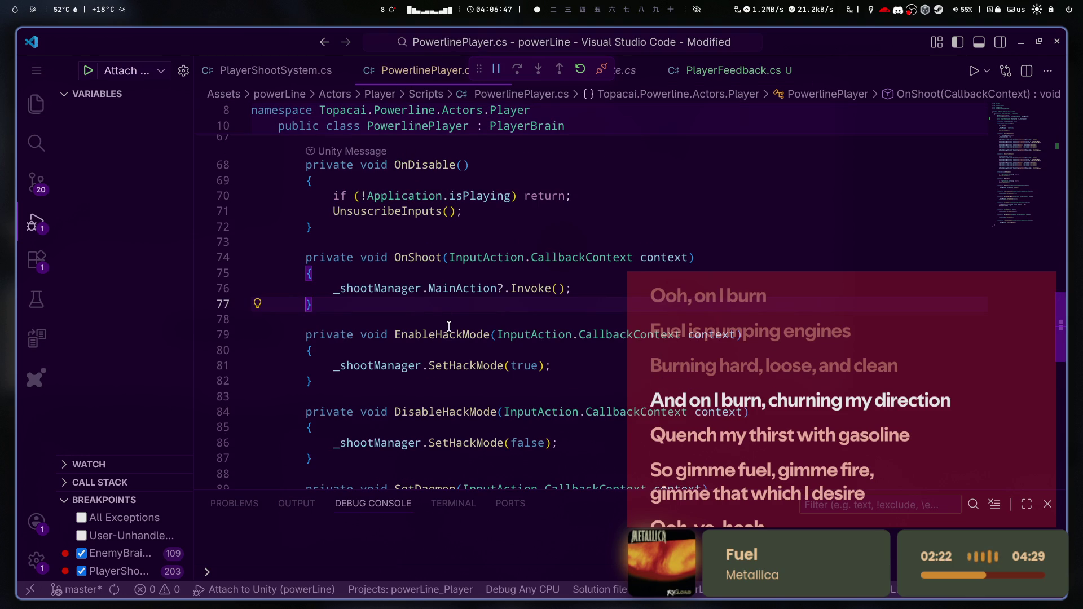
- Scroll through PowerlinePlayer.cs and highlight every use of _shootManager
scroll(447, 327, "up", 20)
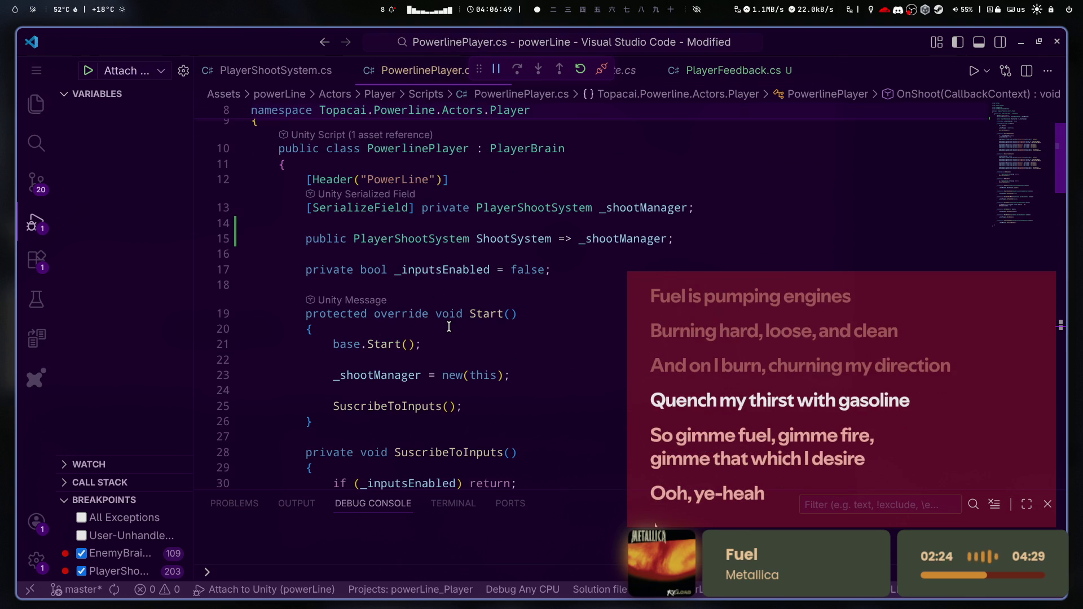
scroll(449, 327, "down", 3)
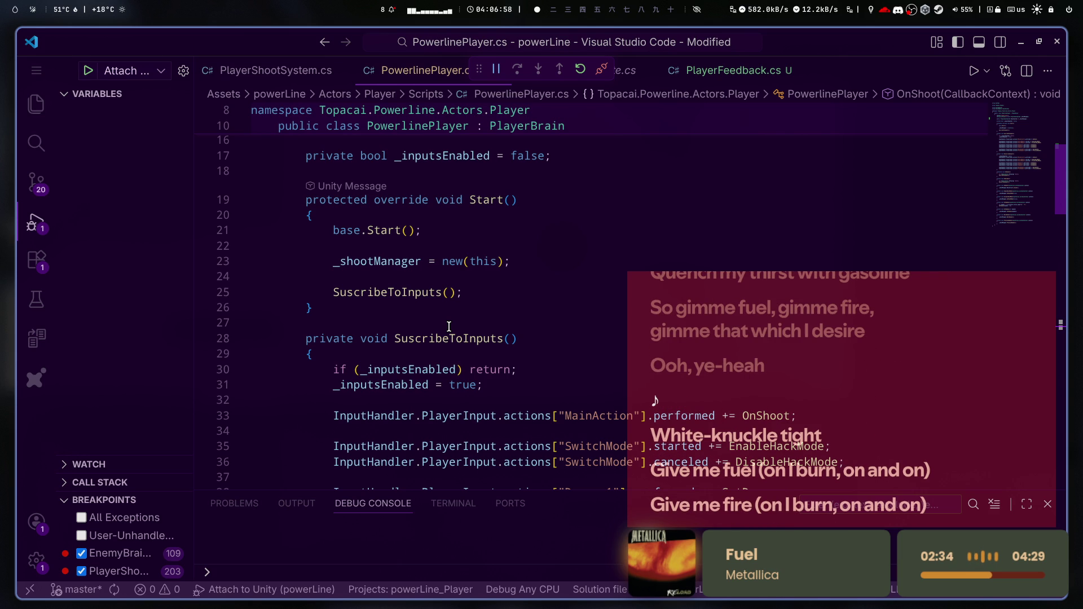
scroll(448, 327, "down", 15)
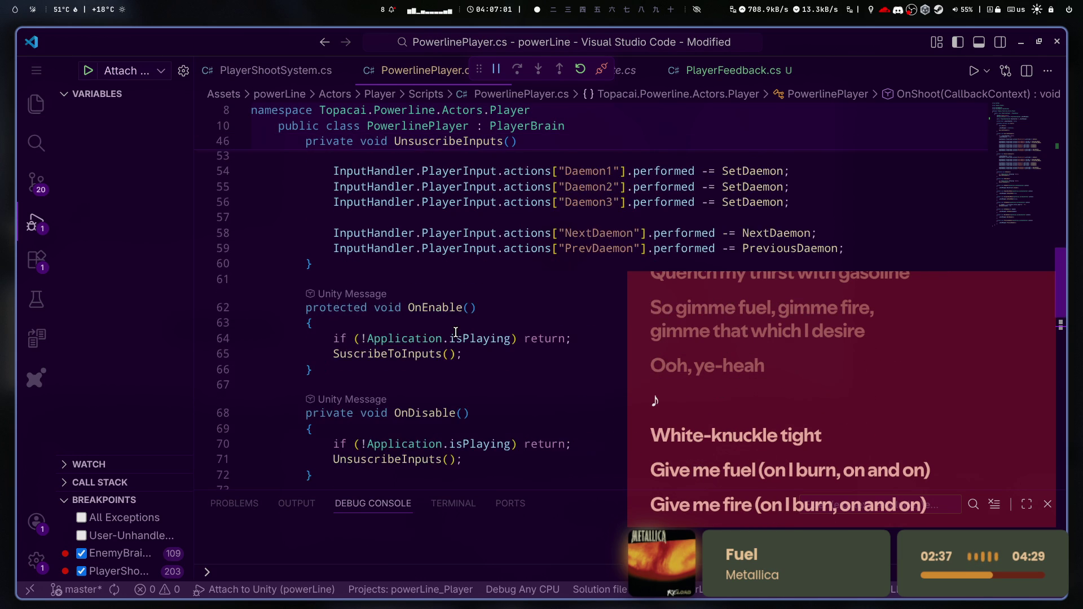
scroll(515, 332, "up", 14)
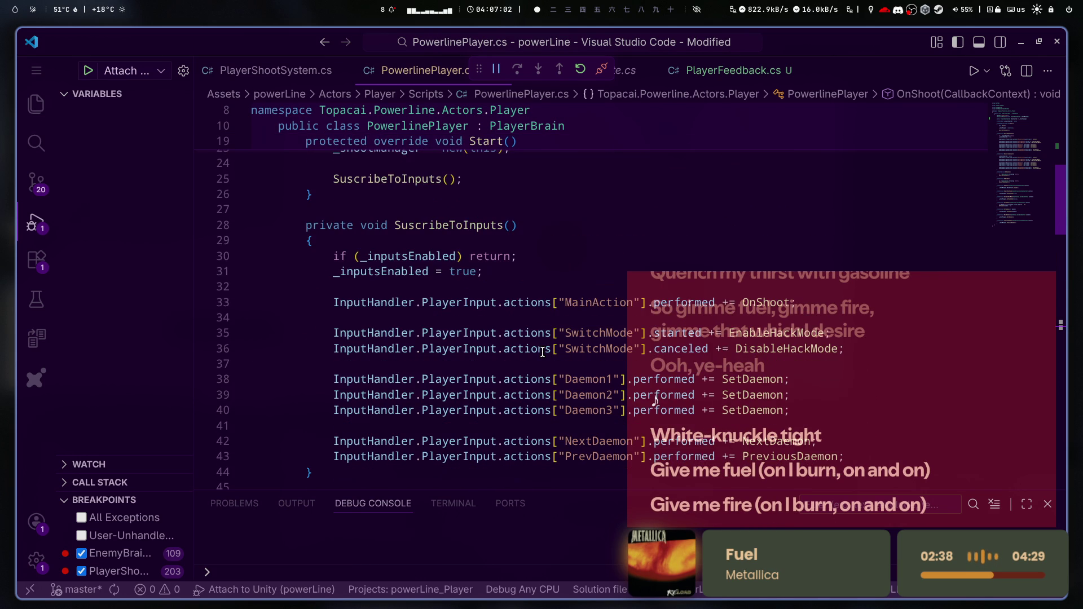
scroll(542, 352, "up", 4)
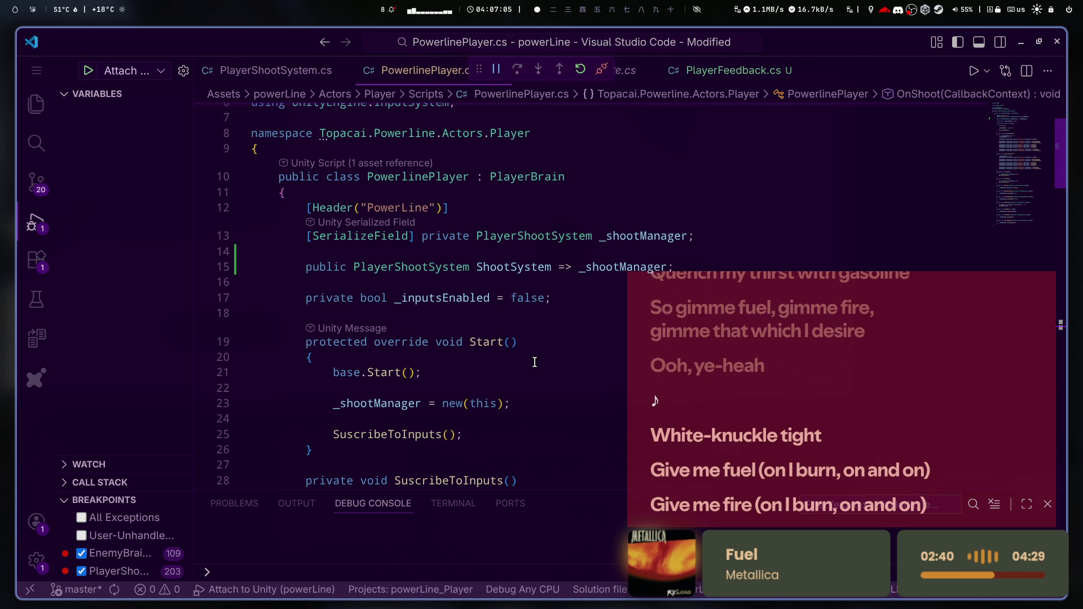
scroll(535, 360, "down", 20)
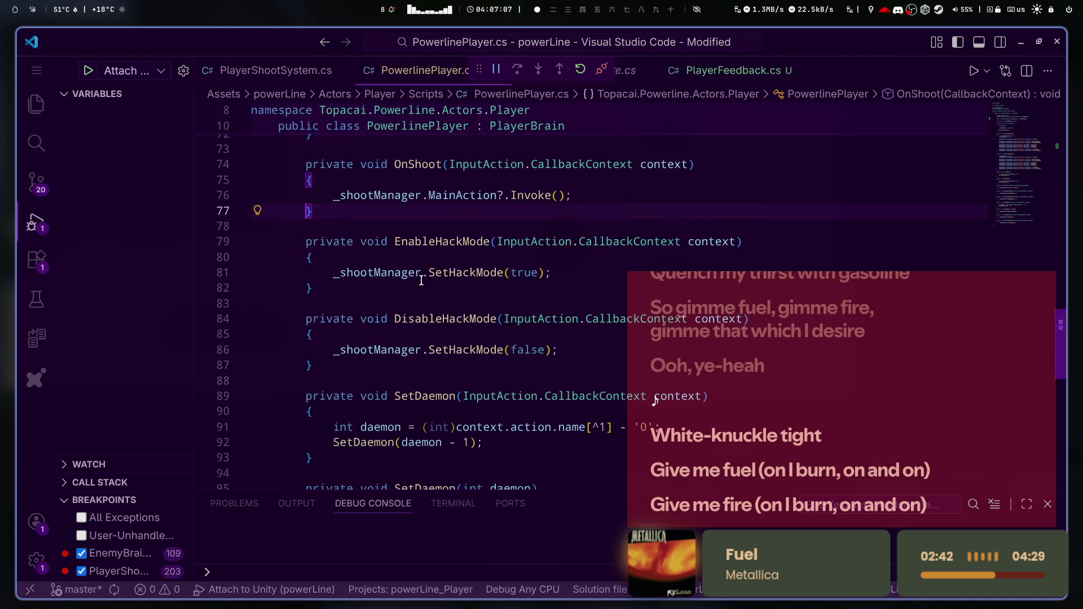
scroll(421, 280, "down", 4)
scroll(421, 280, "up", 4)
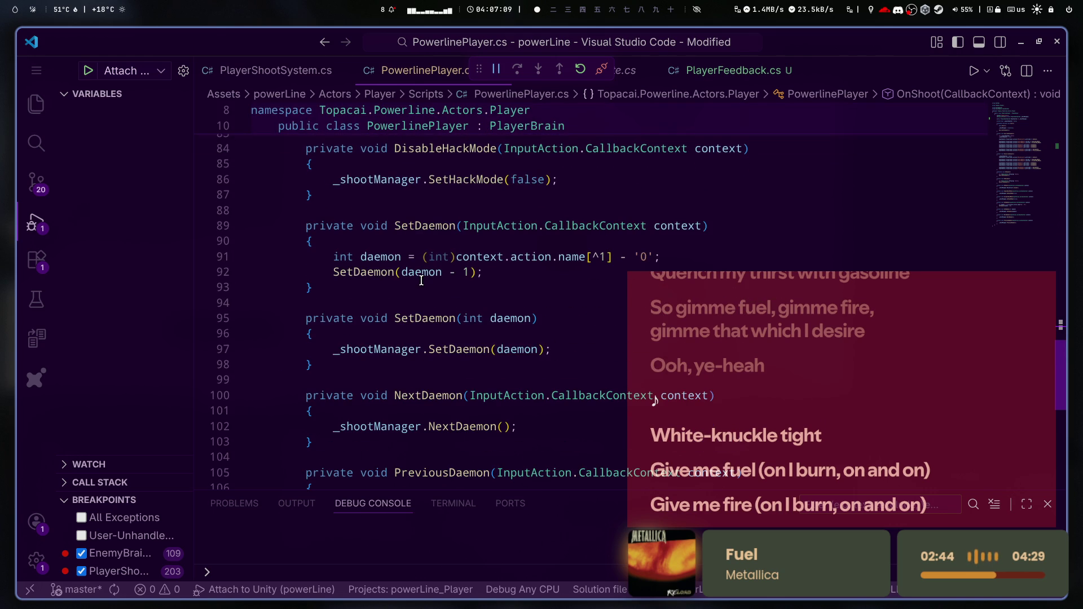
scroll(486, 397, "up", 16)
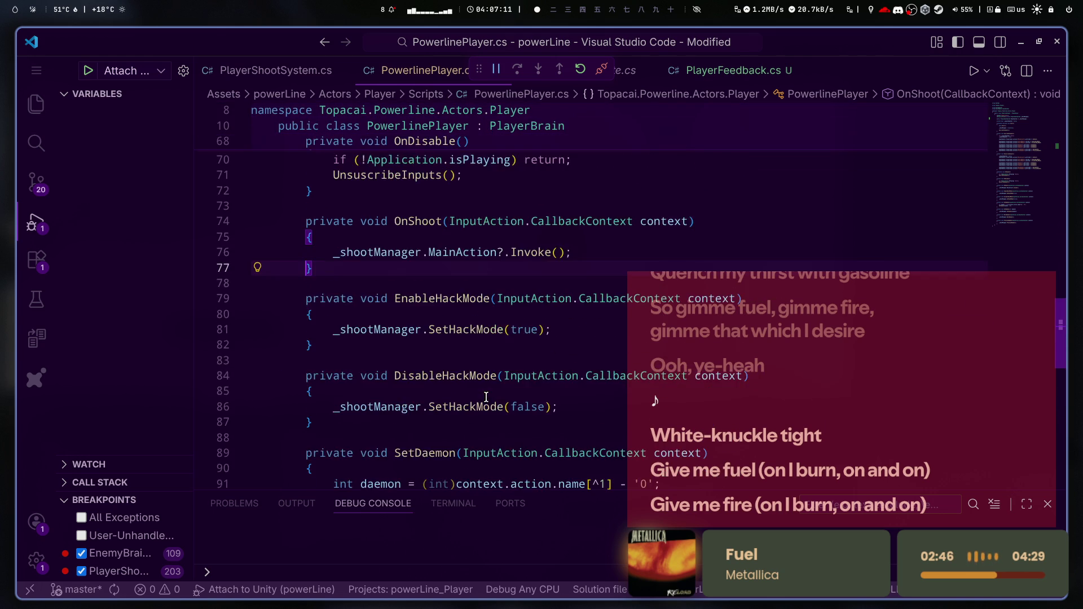
scroll(485, 398, "up", 12)
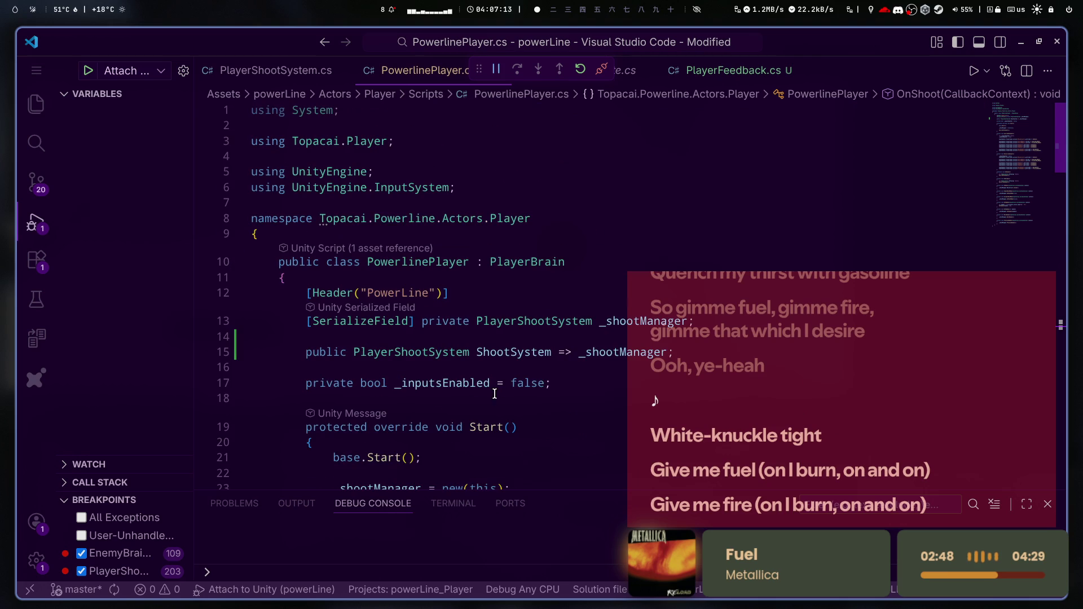
left_click(657, 326)
scroll(658, 325, "down", 3)
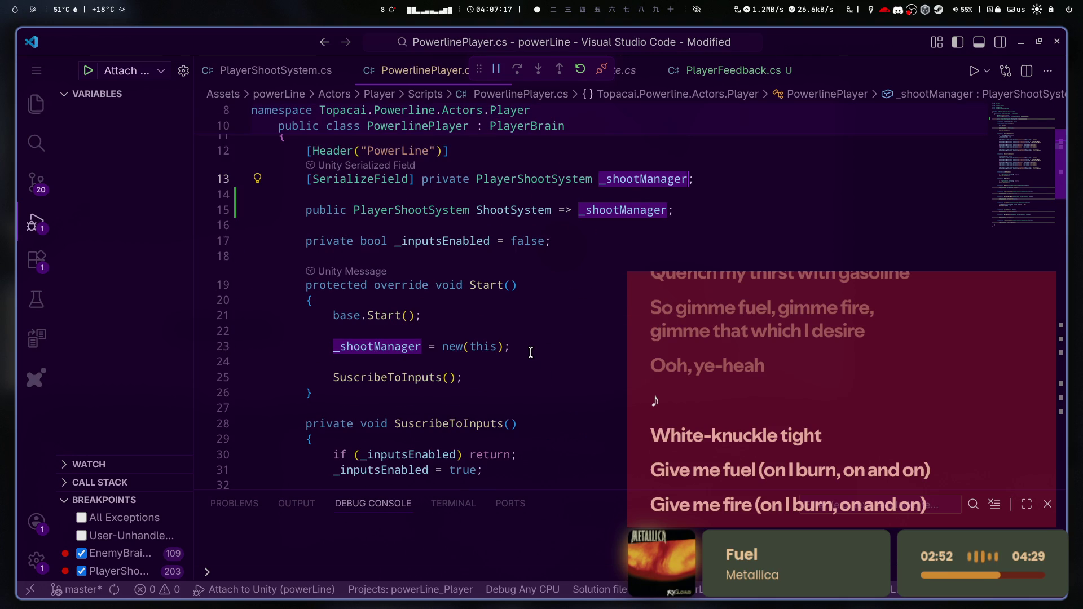
- Put a breakpoint on line 18 of PlayerFeedback.cs, then stop the running game in Unity
left_click(623, 70)
left_click(711, 71)
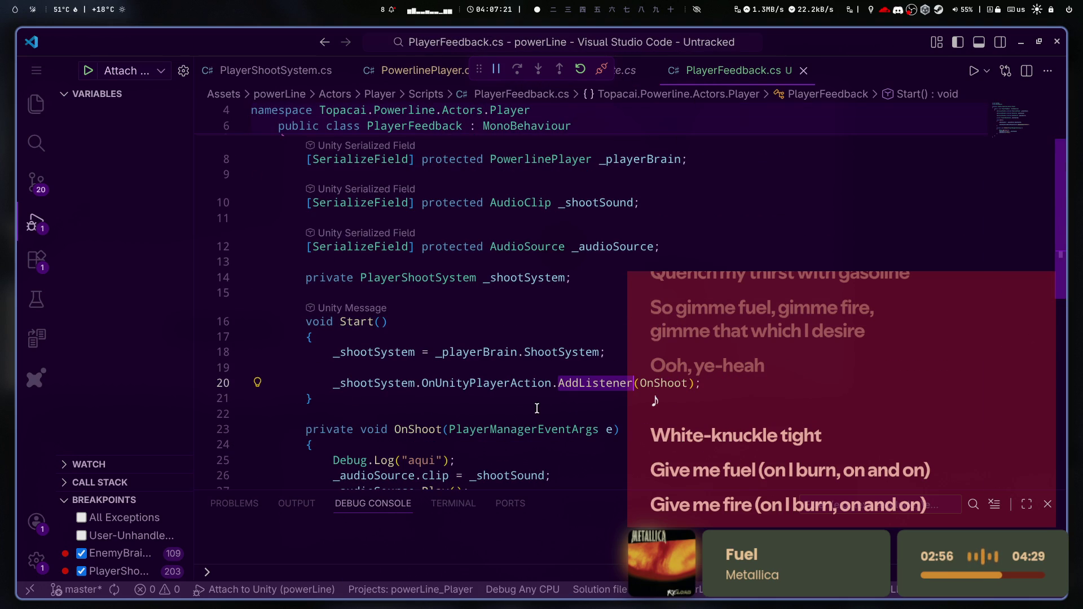
left_click(561, 367)
left_click(204, 356)
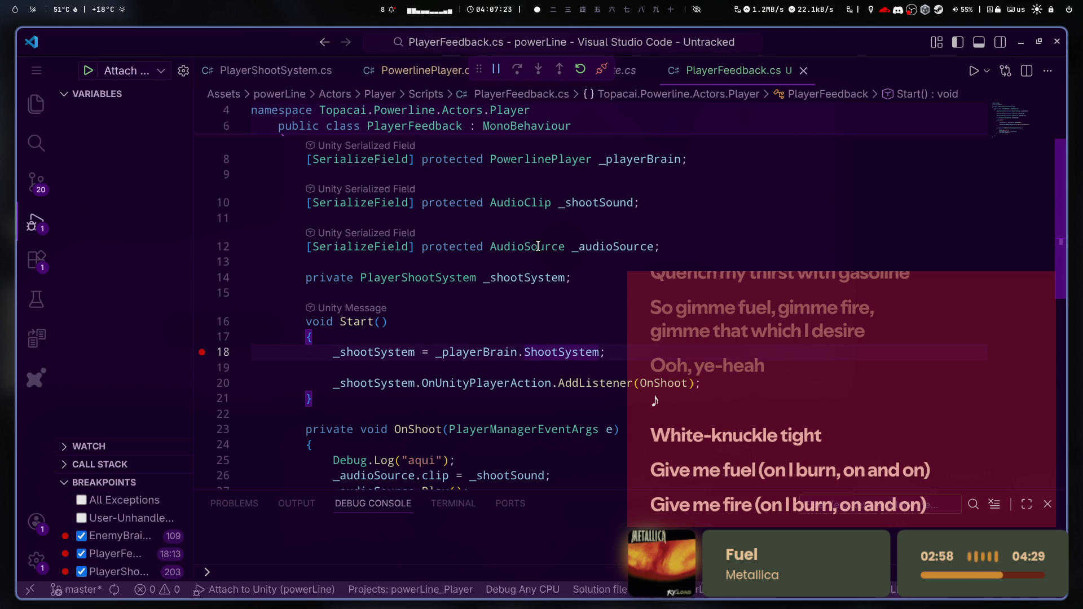
key("alt+Tab")
left_click(524, 47)
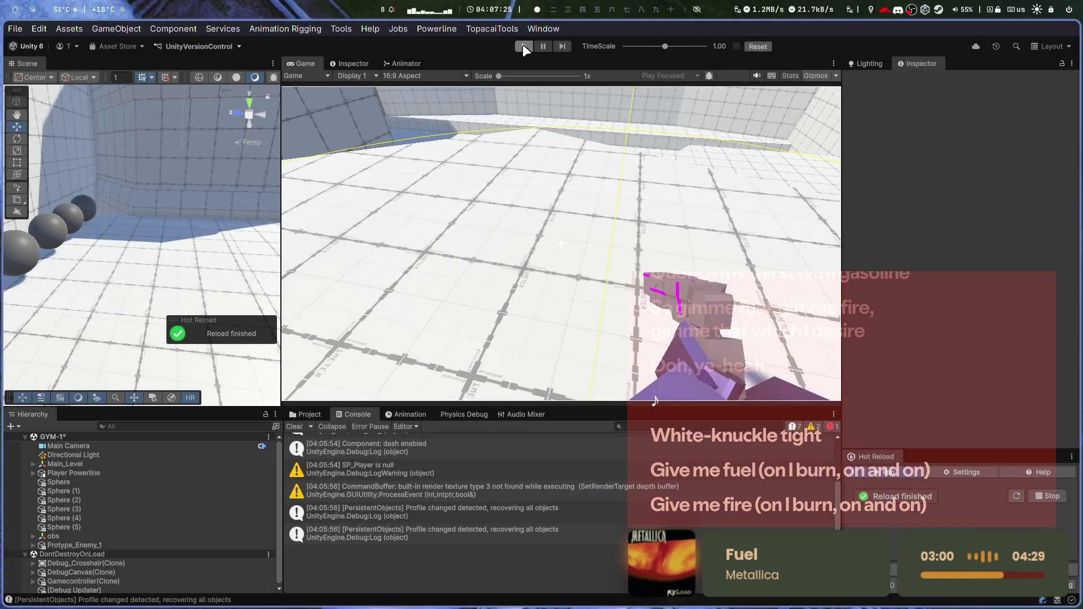
- Restart play mode so the debugger breaks at line 18 of PlayerFeedback.cs
left_click(523, 45)
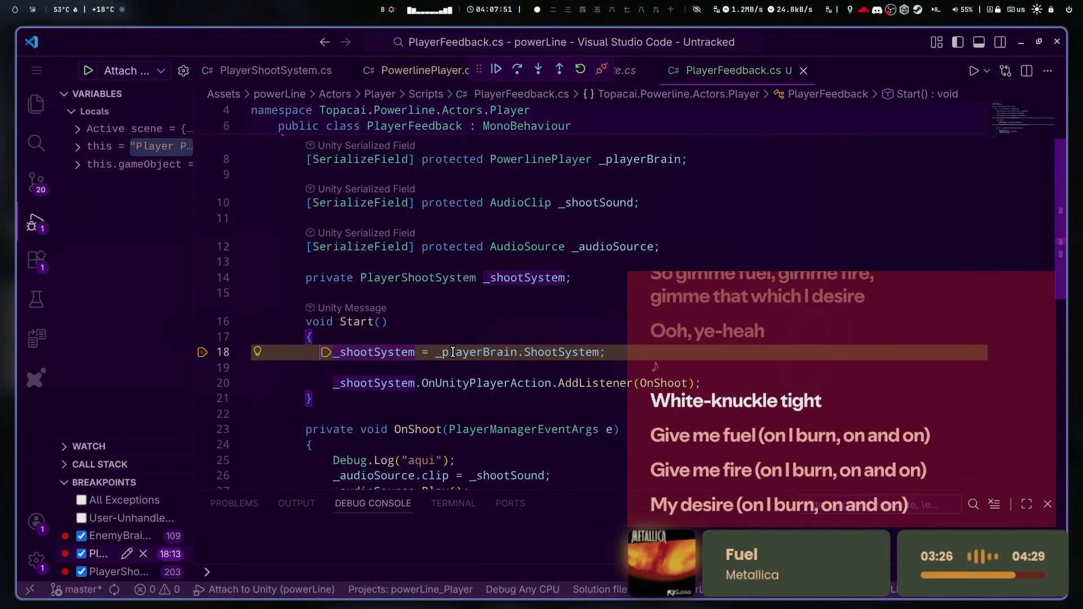
- Inspect the _playerBrain.ShootSystem data tip, expanding and collapsing OnUnityPlayerAction
mouse_move(452, 352)
mouse_move(551, 354)
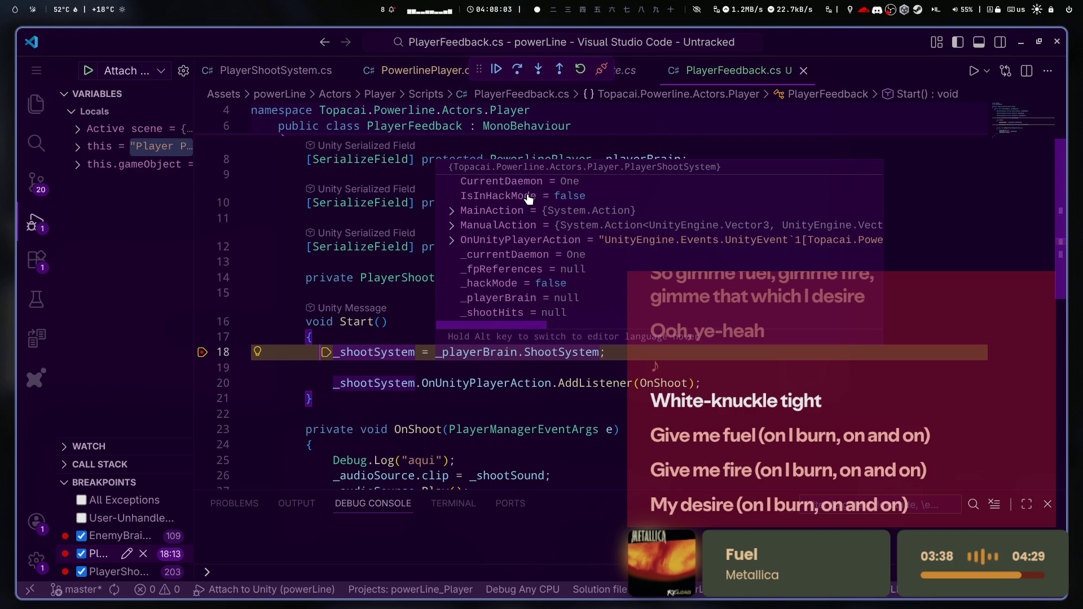
scroll(524, 319, "right", 3)
scroll(549, 328, "left", 3)
left_click(454, 246)
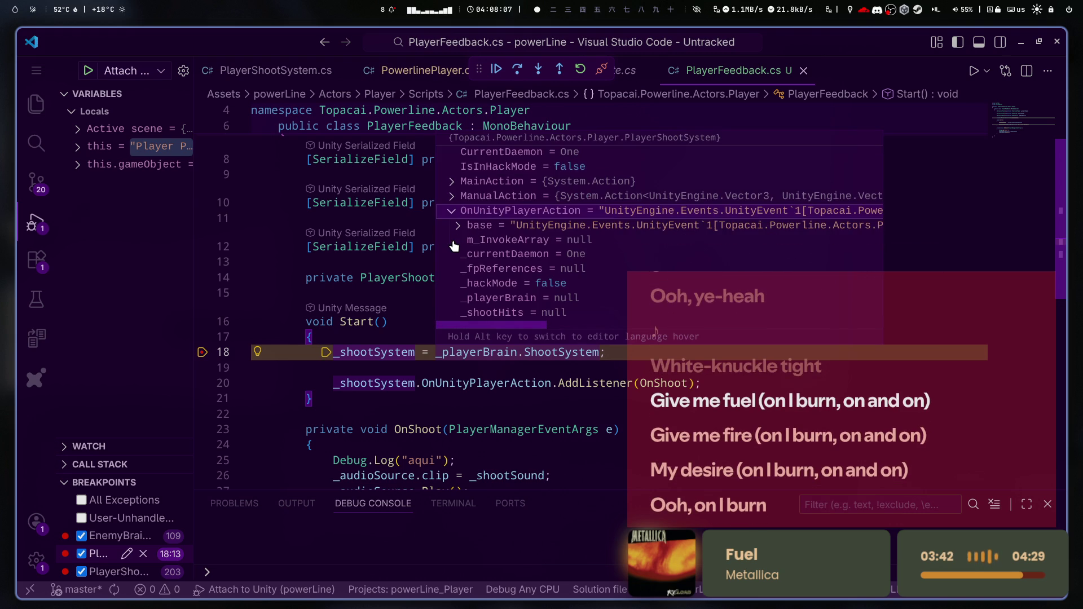
left_click(452, 215)
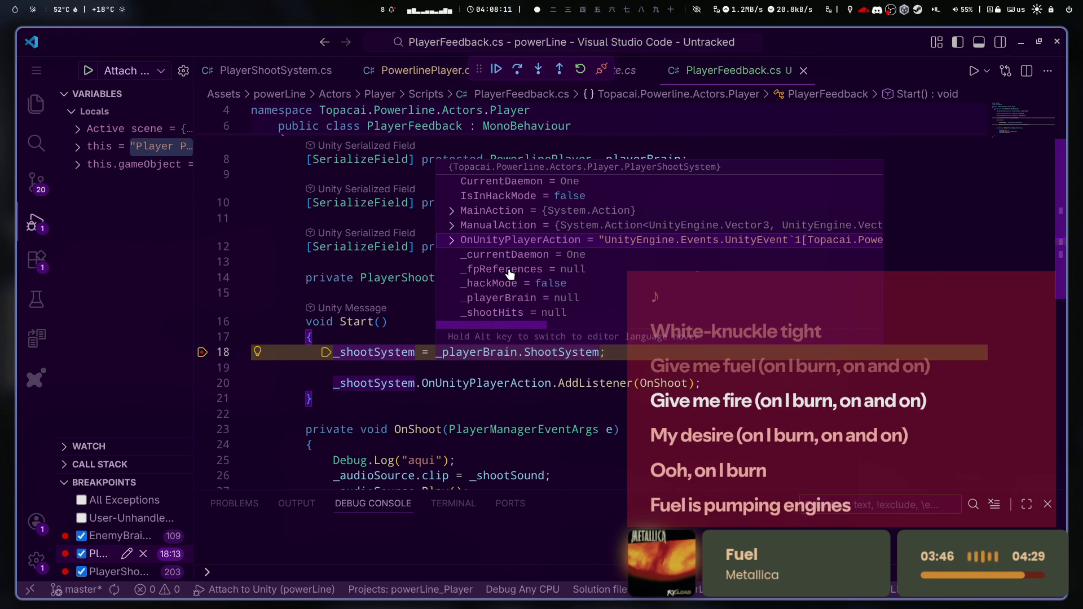
- Add a breakpoint on line 20, advance to it, and check _shootSystem's new PlayerShootSystem value
key("F9")
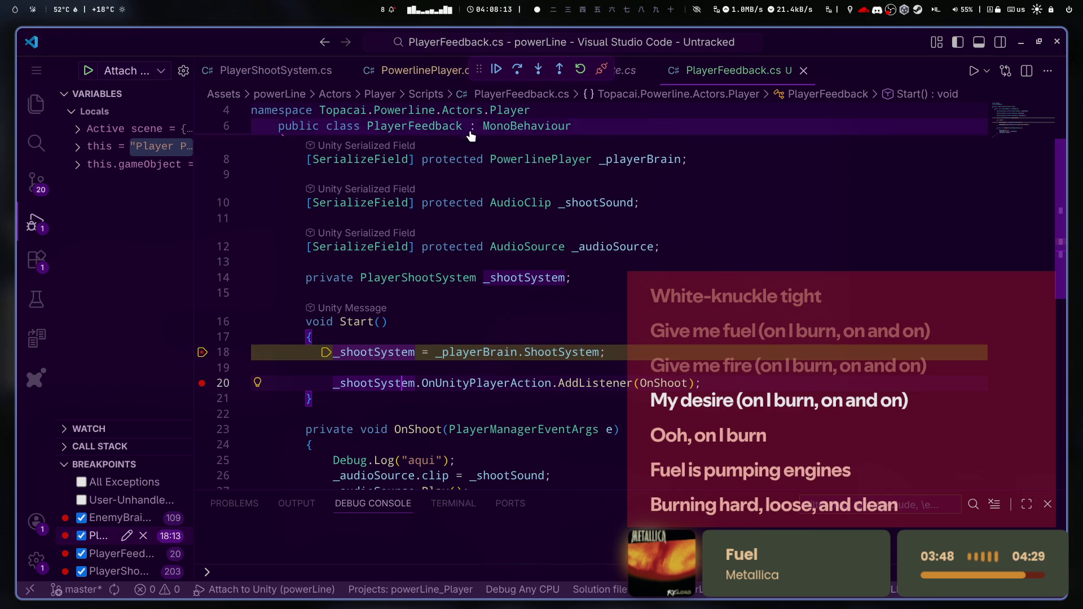
key("F10")
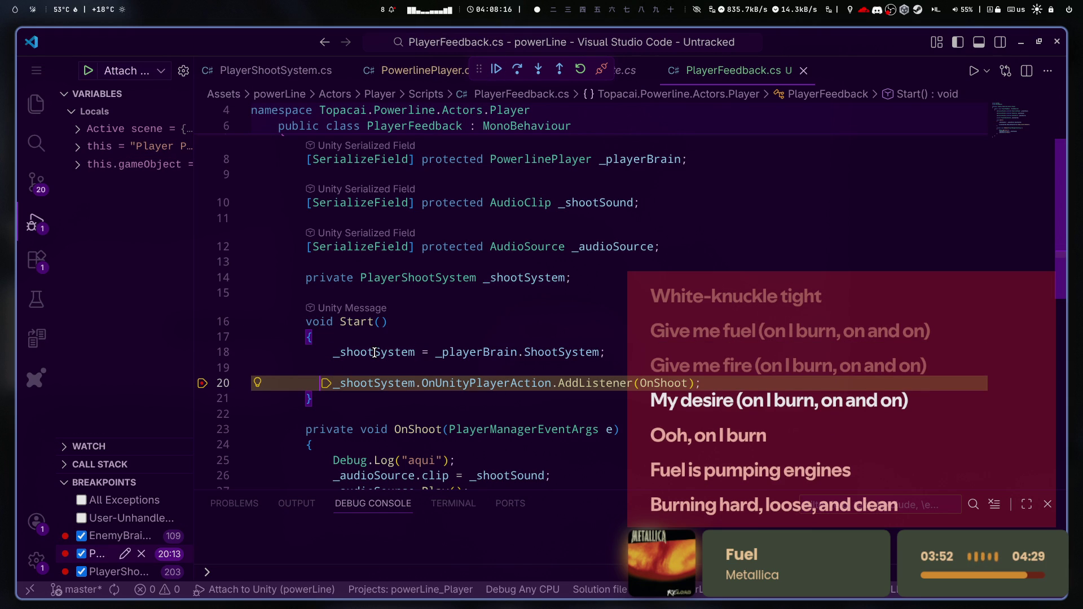
mouse_move(375, 352)
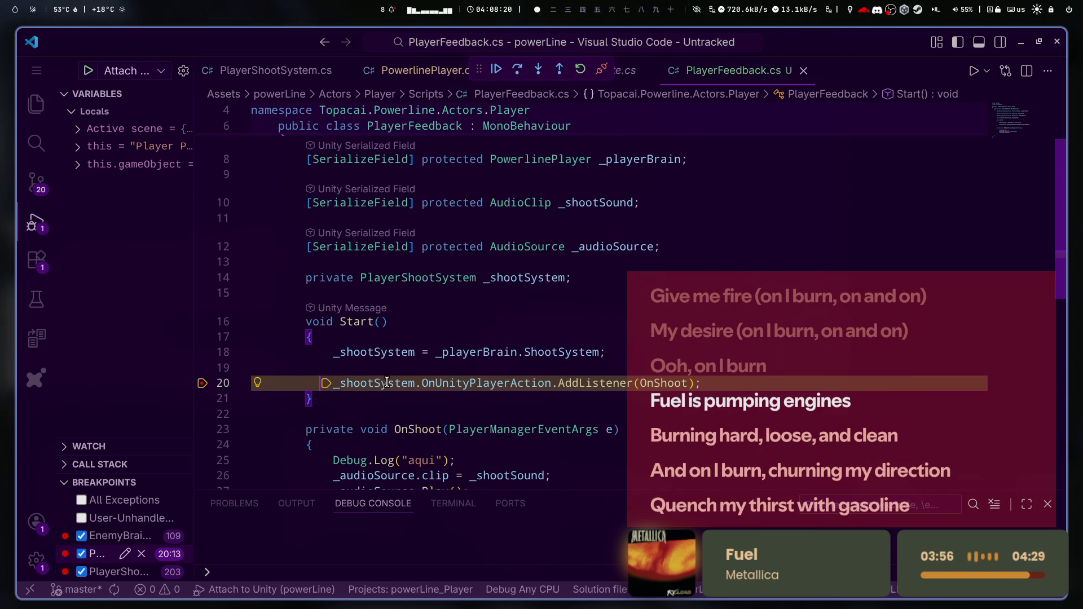
mouse_move(383, 386)
scroll(454, 364, "right", 5)
scroll(512, 369, "right", 5)
scroll(407, 347, "left", 10)
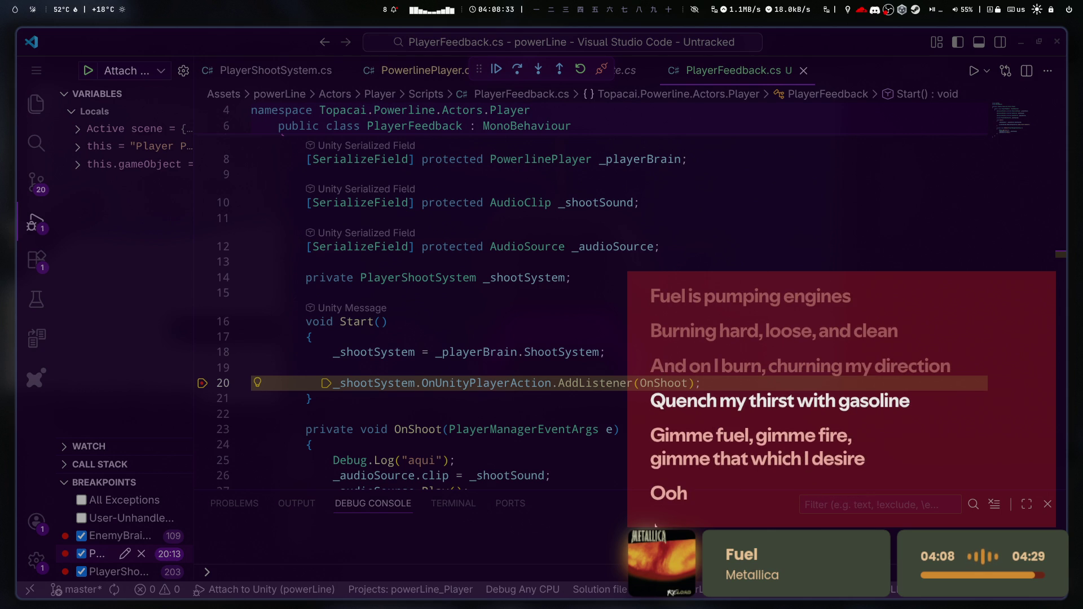
- Load the pasted YouTube video in a new Opera tab, pause it at 0:00, and skip music to Schism
key("super+2")
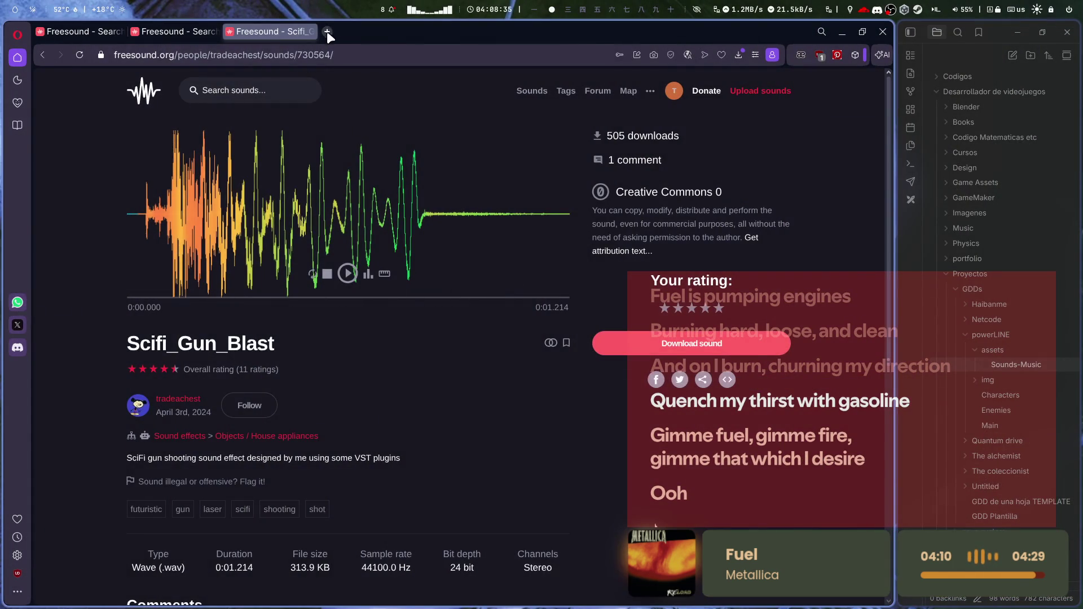
left_click(326, 32)
type("https://www.youtube.com/watch?v=DmsTiMdkzsU")
key("Return")
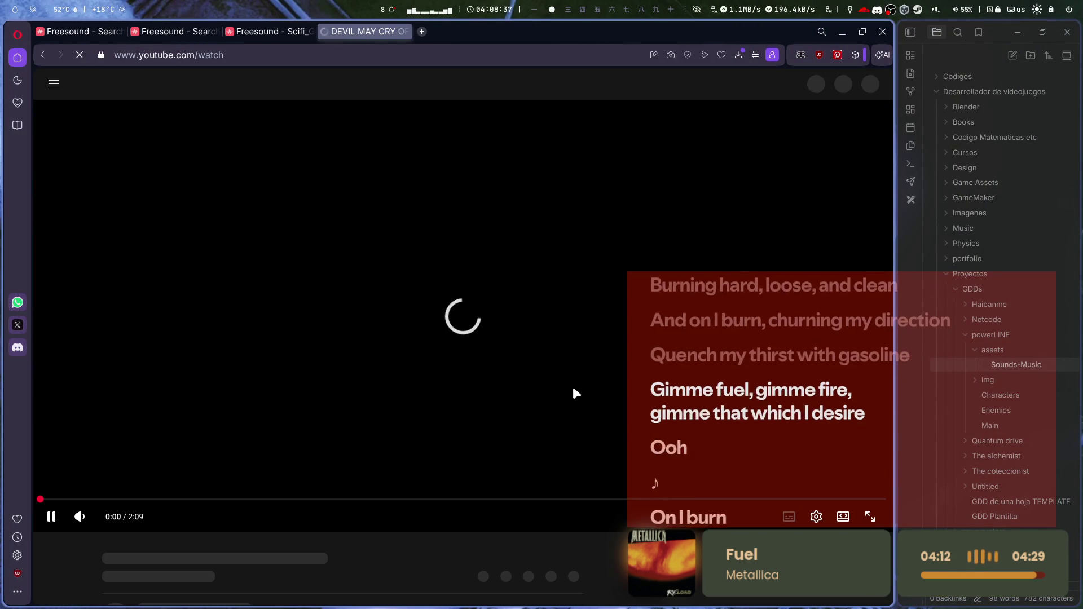
left_click(575, 393)
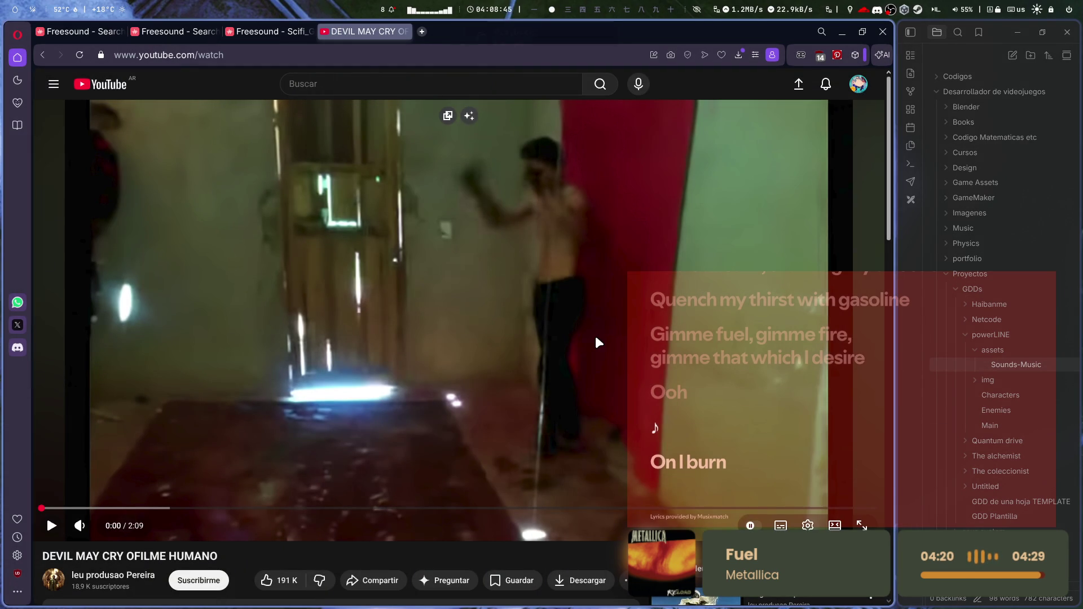
key("XF86AudioPlay")
key("XF86AudioNext")
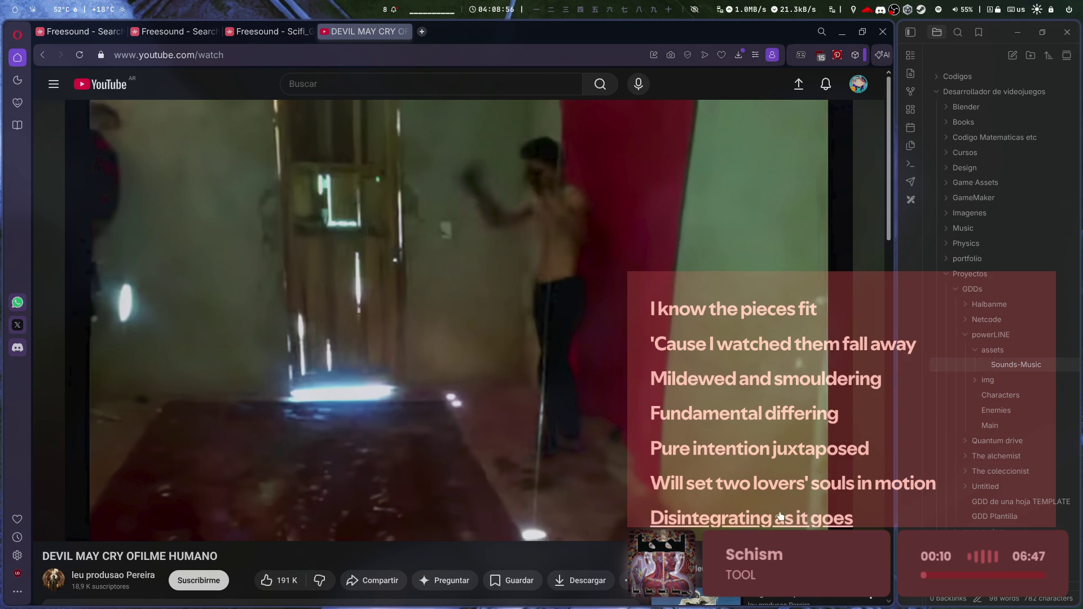
- Play the Devil May Cry video and pause it at 1:10 of 2:09
left_click(521, 381)
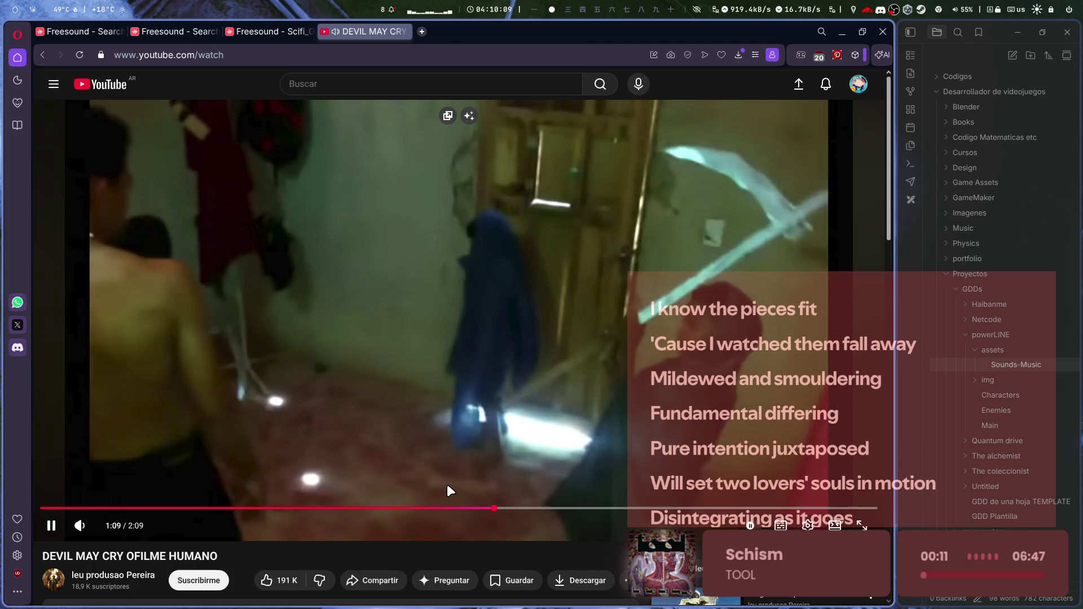
left_click(446, 483)
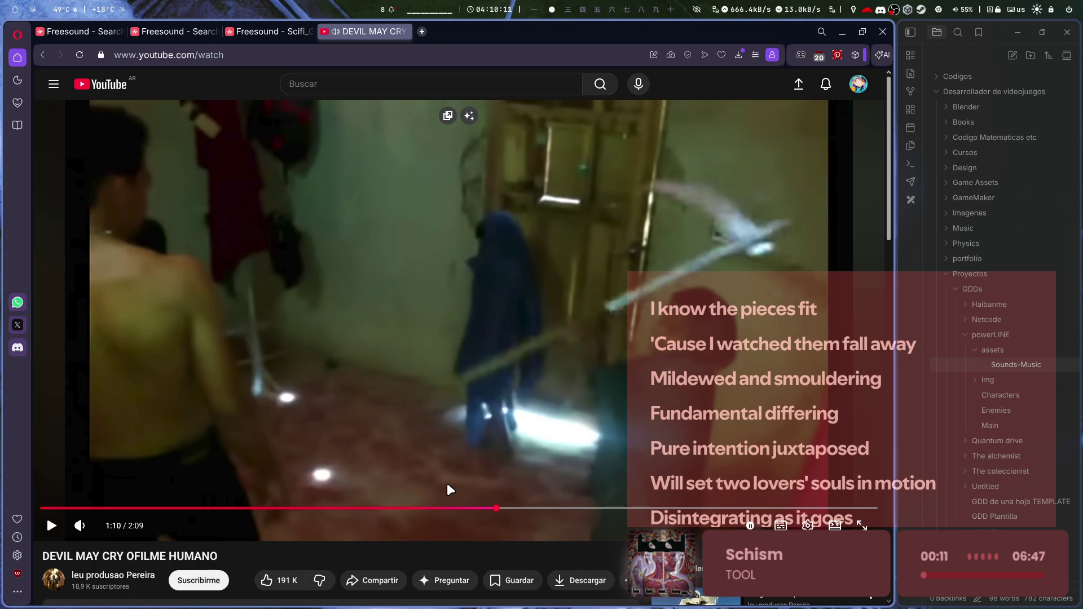
- Finish the video, jump to 0:27 in the autoplayed 'Homero si canta', then close the tab
left_click(446, 436)
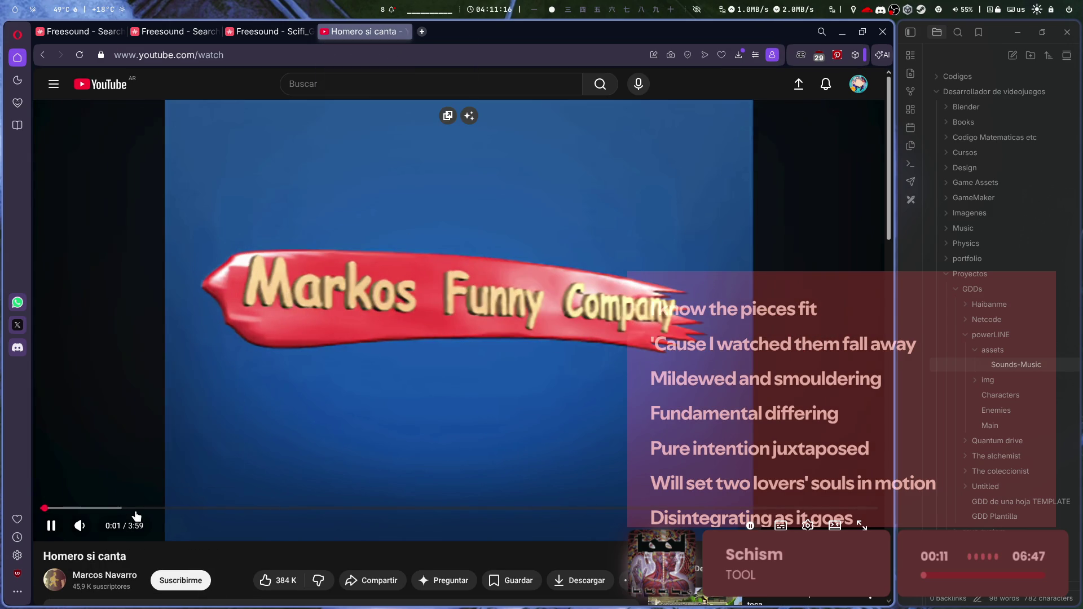
left_click(138, 508)
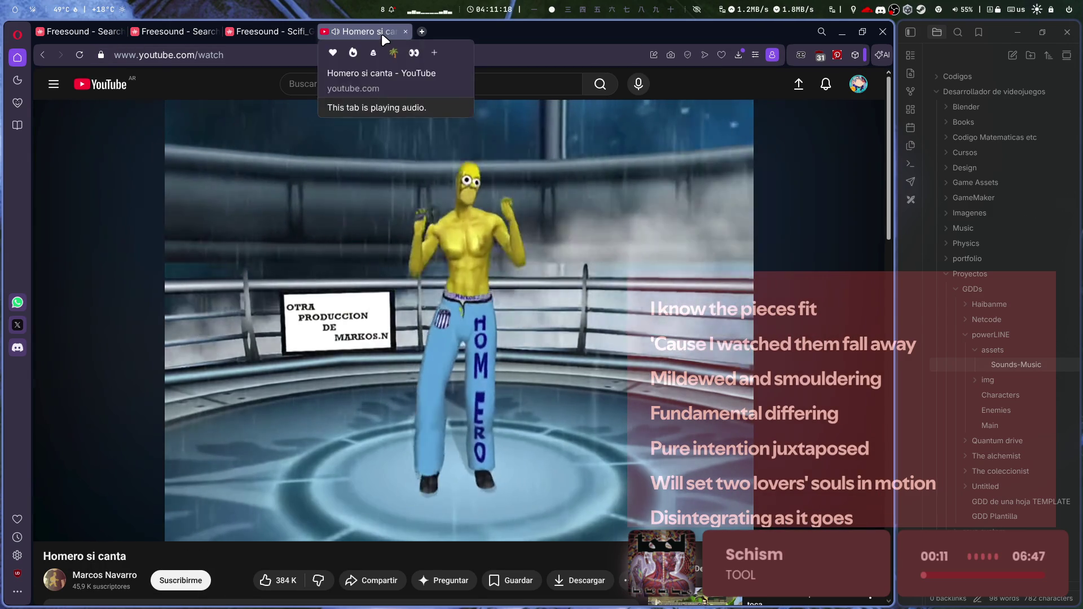
middle_click(382, 33)
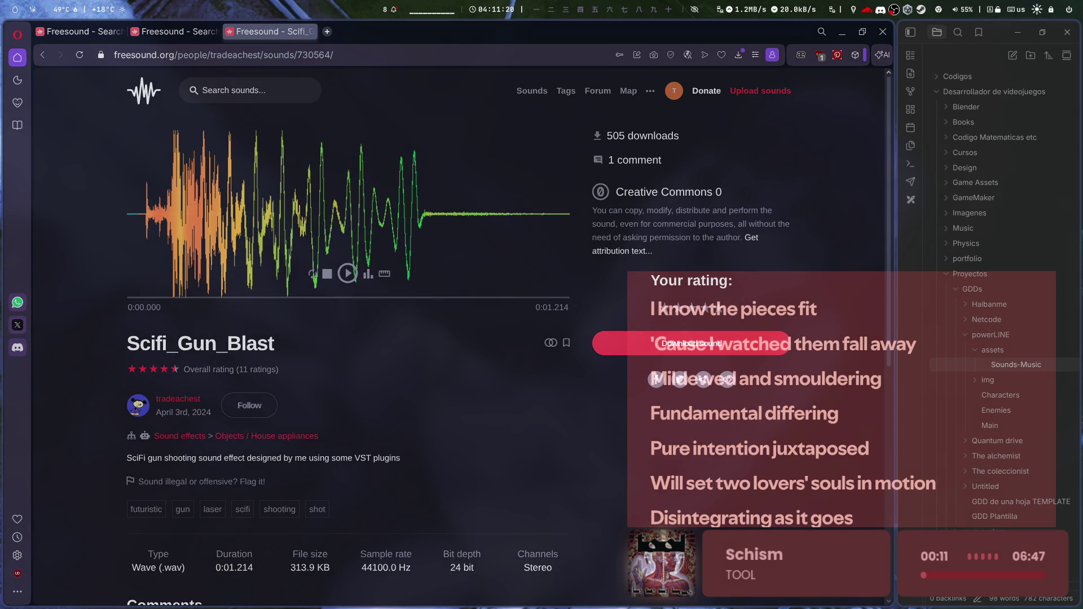
- Search 'believe' in the floating stream chat, queue Devils Never Cry, and hide the chat
key("super+2")
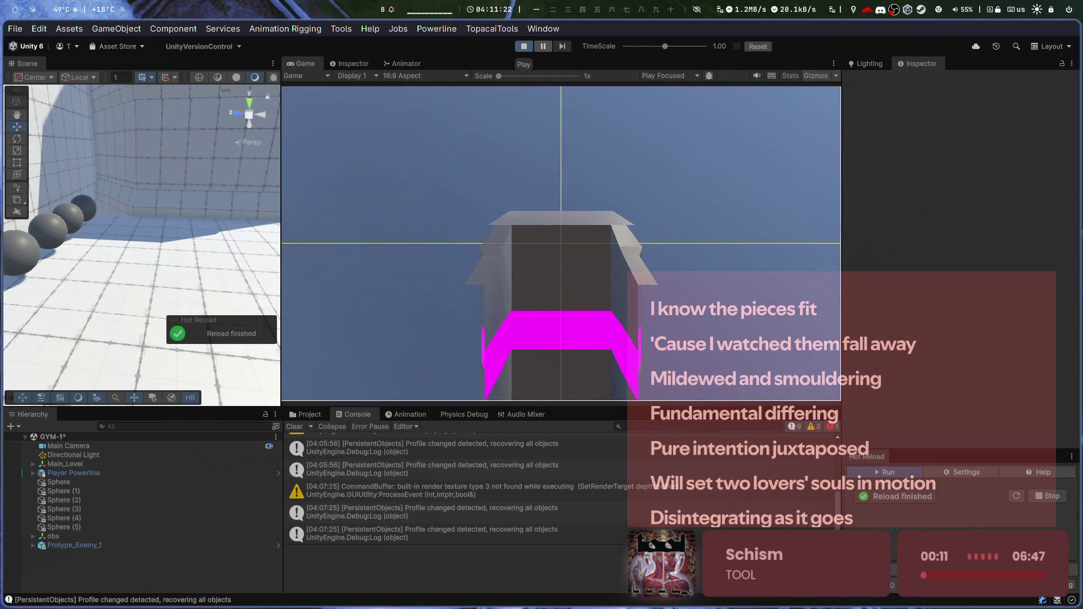
key("super+minus")
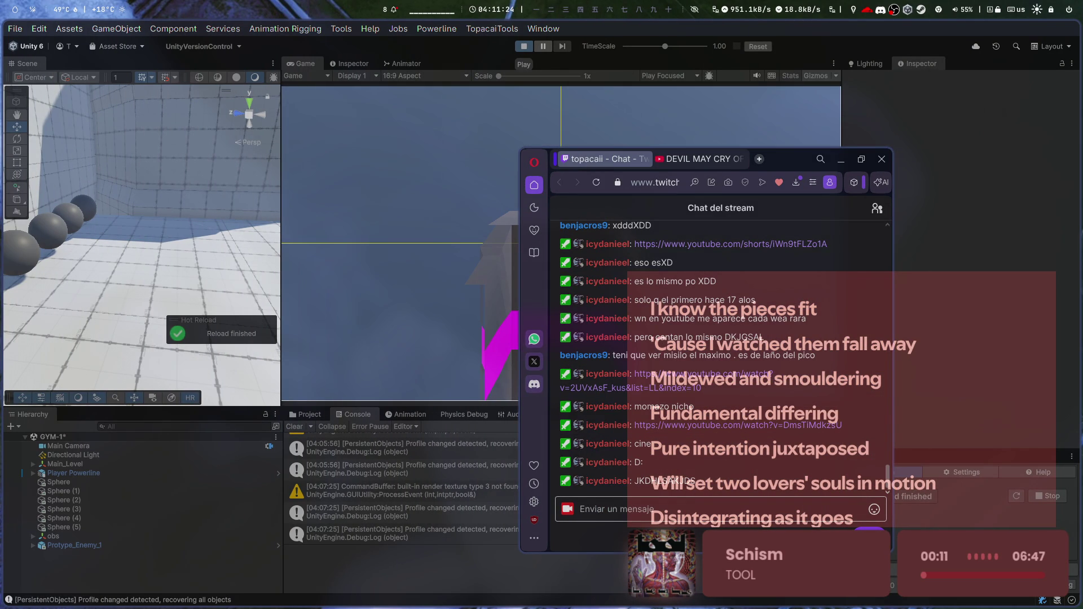
type("believe")
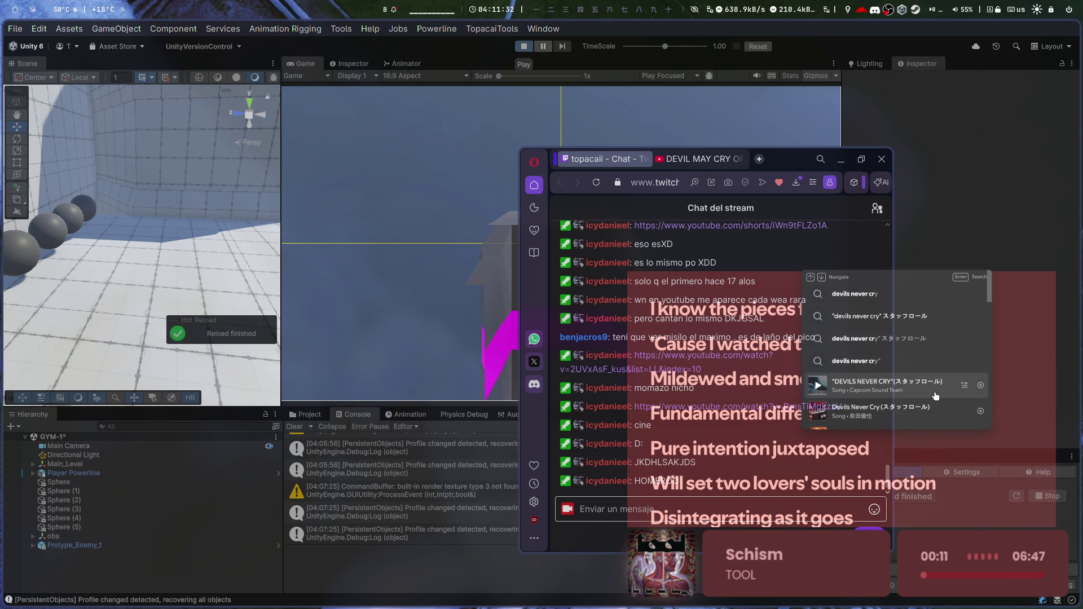
left_click(965, 386)
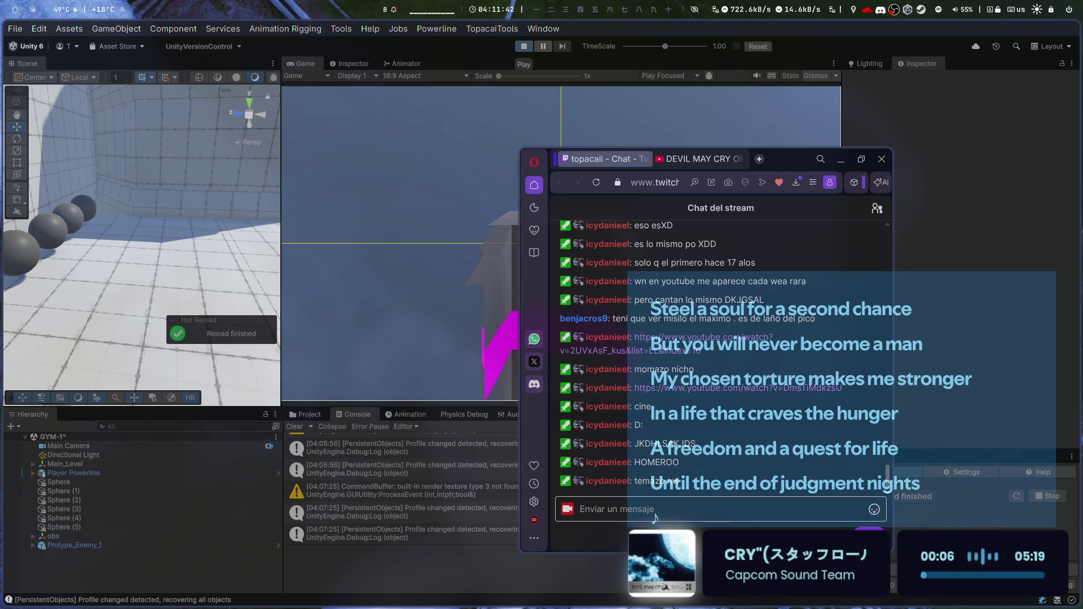
key("super+s")
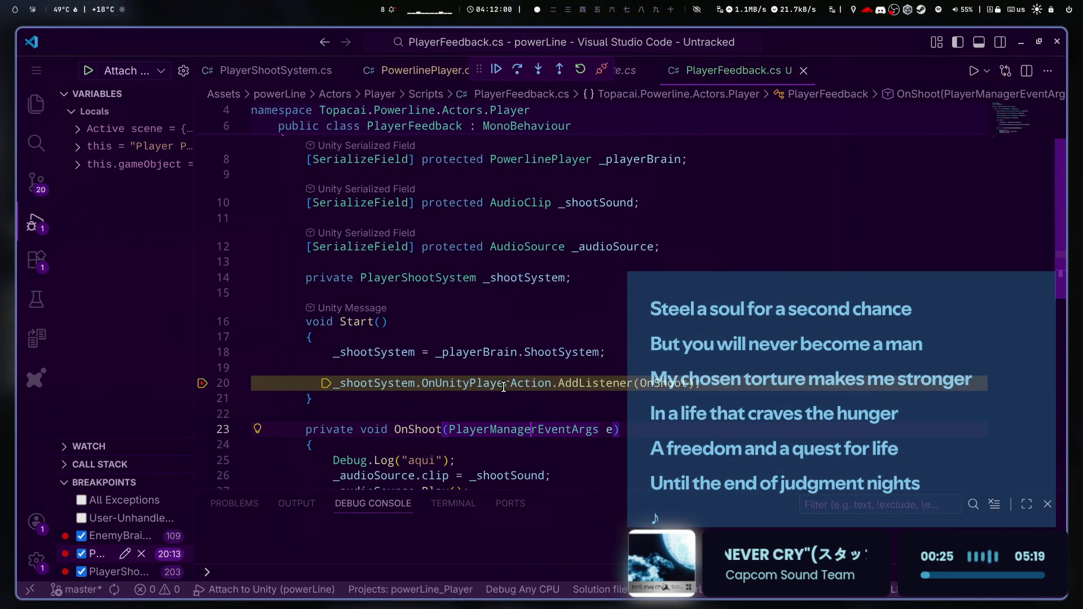
- Resume the paused game and set a breakpoint on the Debug.Log line 25 inside OnShoot
mouse_move(504, 388)
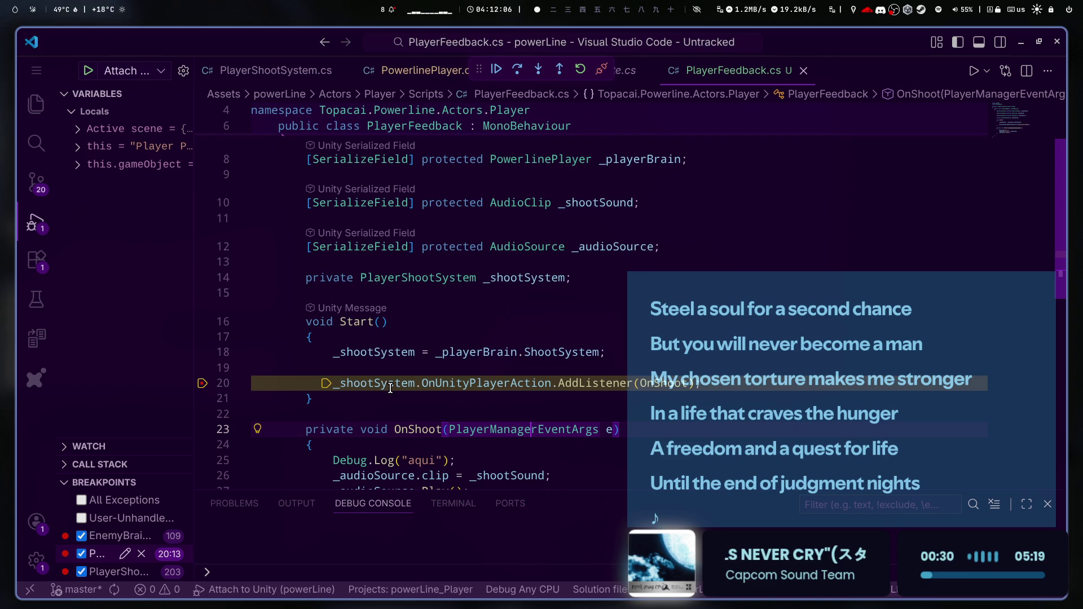
left_click(500, 68)
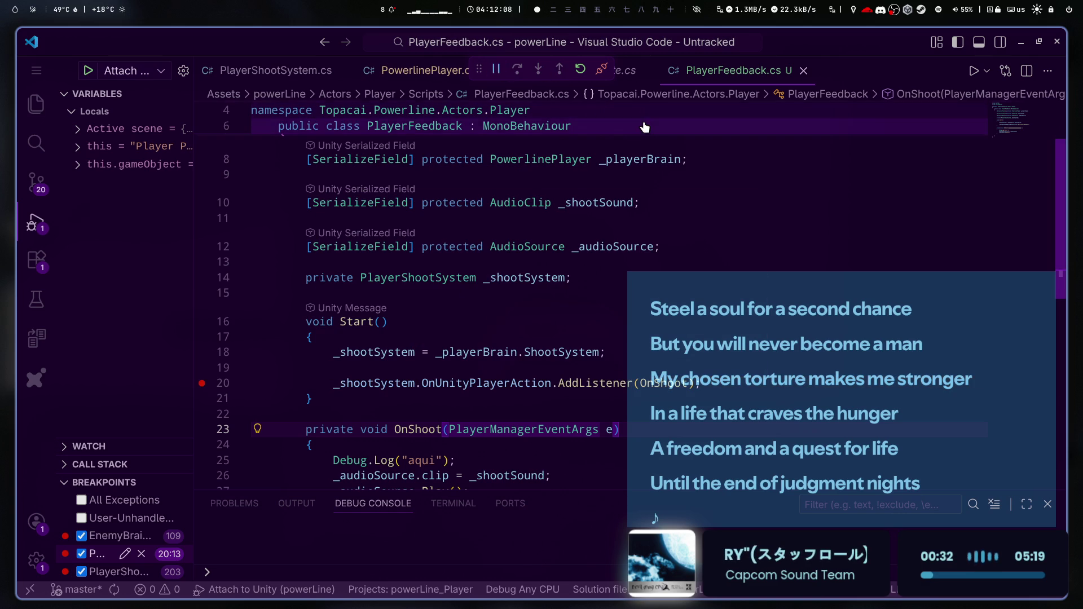
left_click(774, 403)
scroll(504, 407, "down", 2)
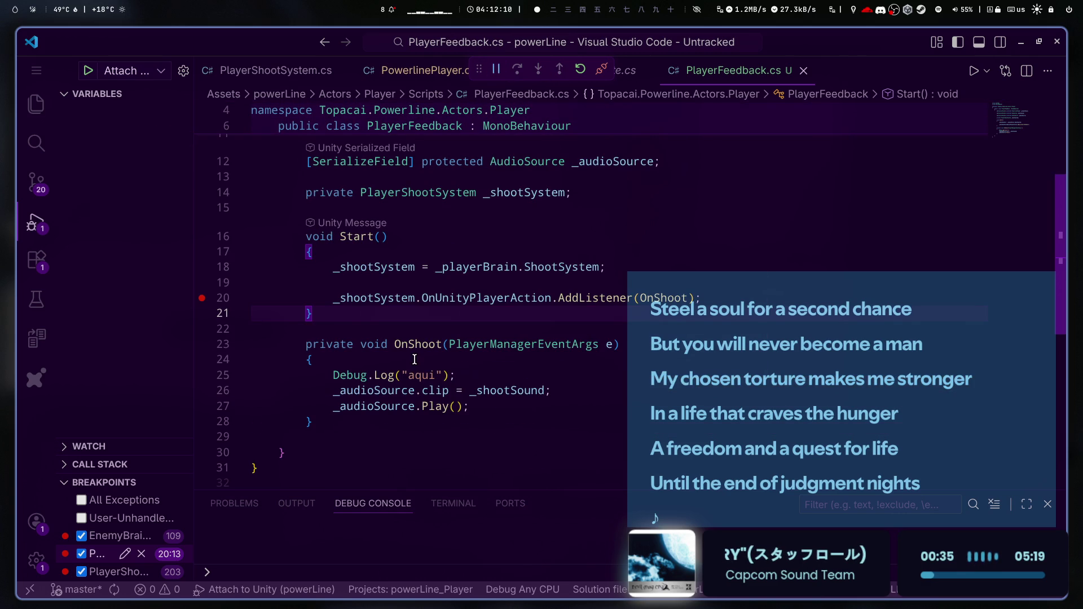
left_click(423, 338)
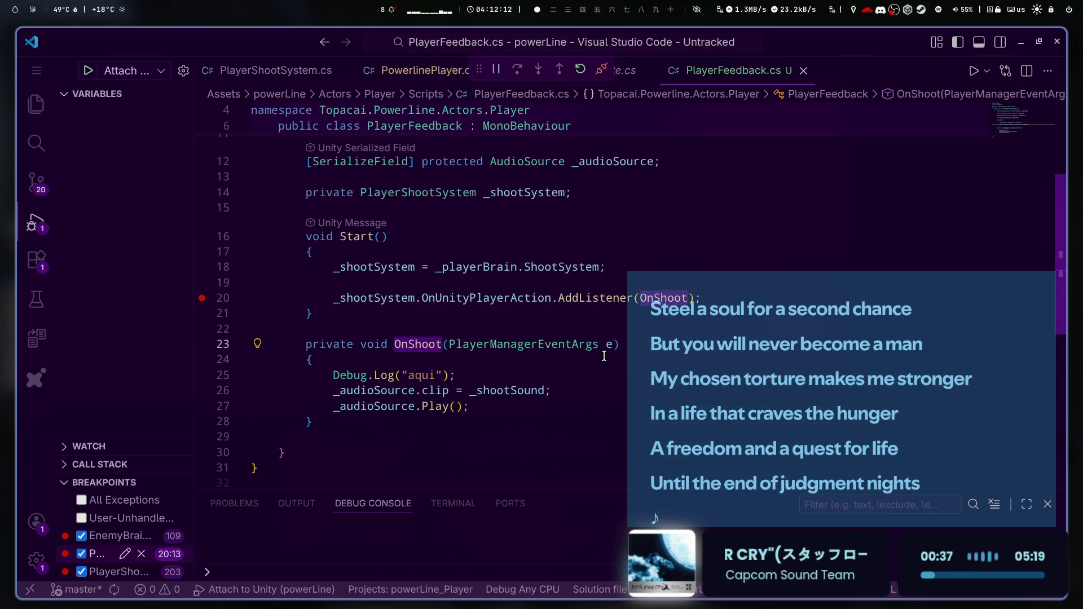
left_click(205, 379)
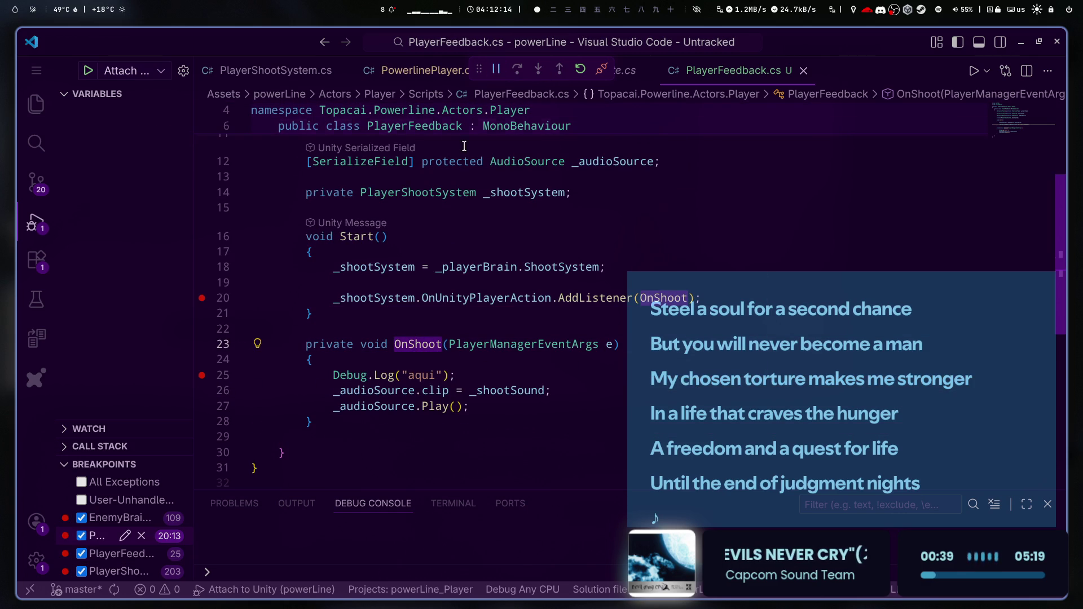
- Look through the PowerlinePlayer.cs and PlayerShootSystem.cs code
left_click(411, 70)
scroll(380, 357, "down", 12)
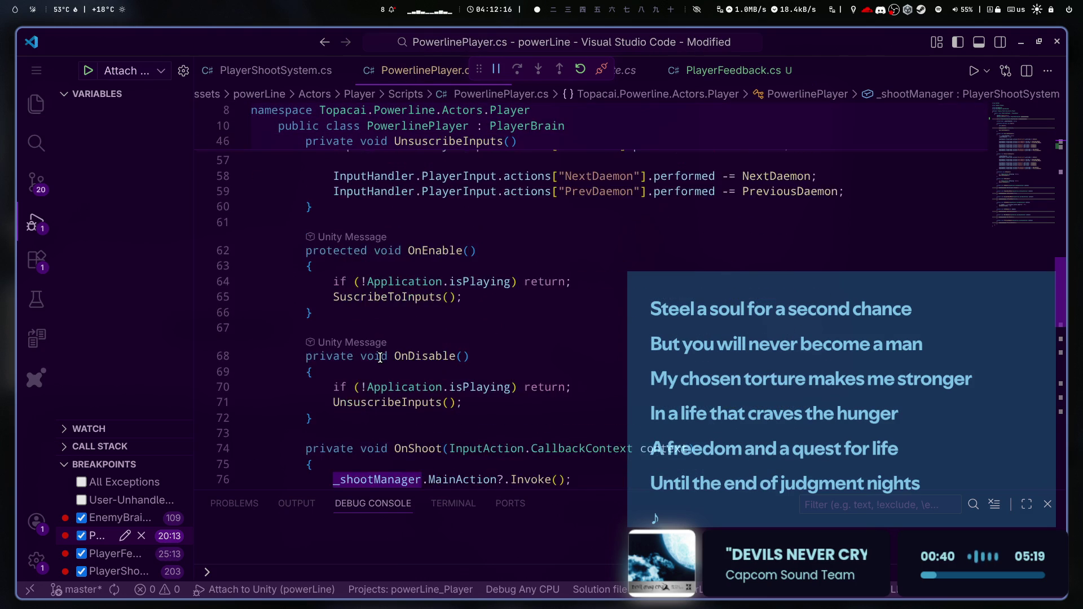
scroll(379, 357, "down", 13)
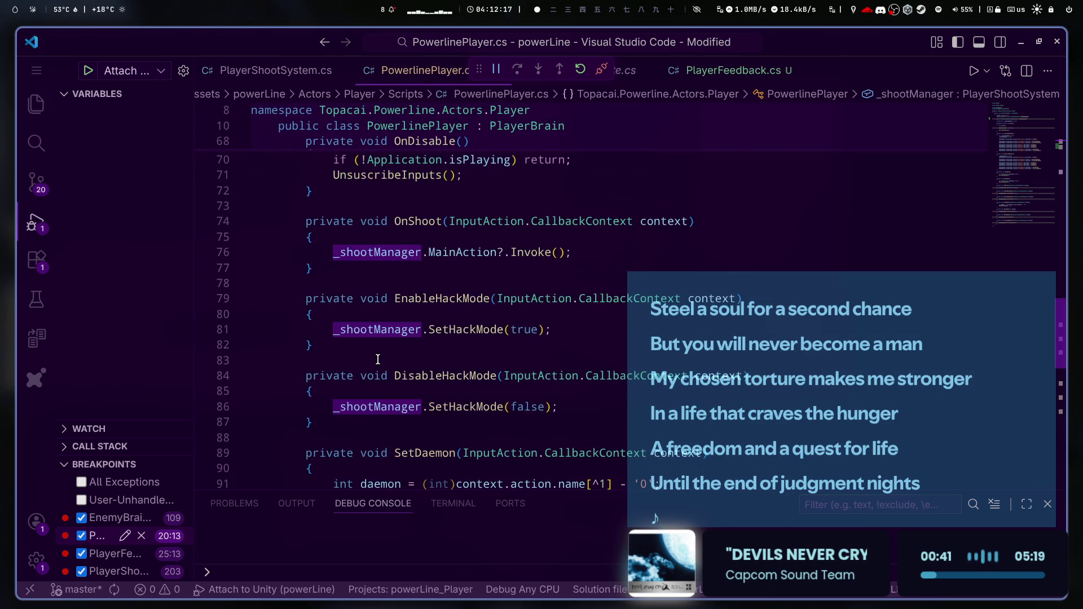
left_click(263, 62)
scroll(262, 339, "down", 13)
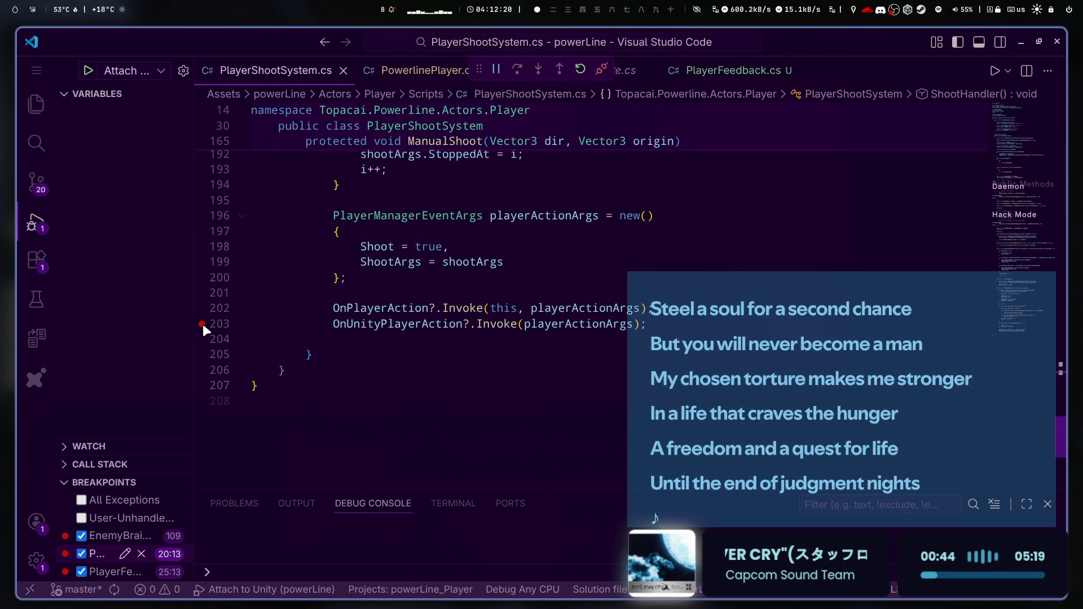
- Glance at the running game, stop debugging with Shift+F5, and switch back to Unity
key("alt+Tab")
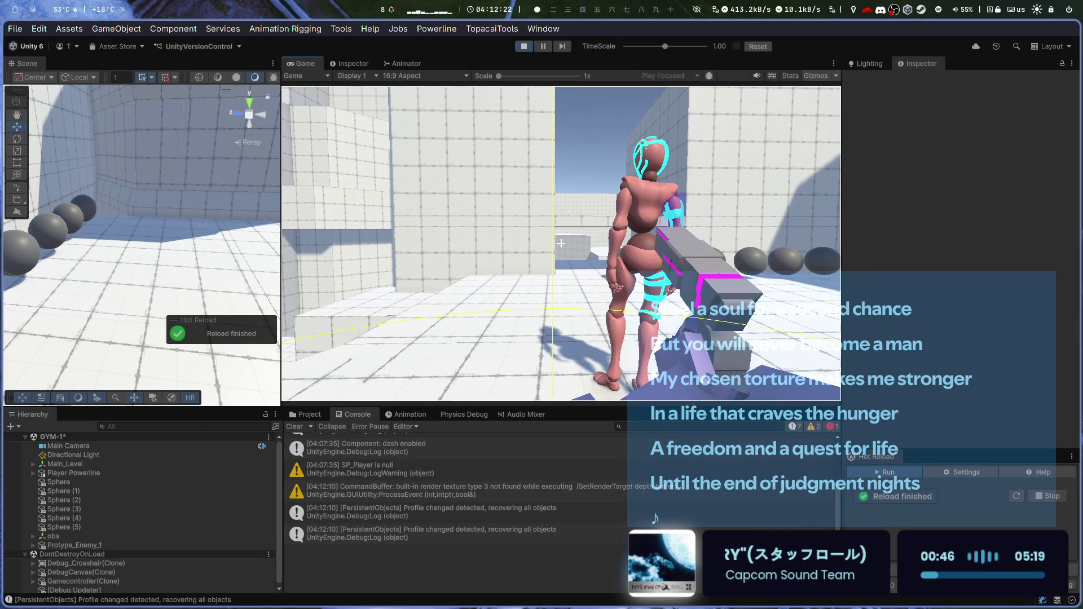
key("alt+Tab")
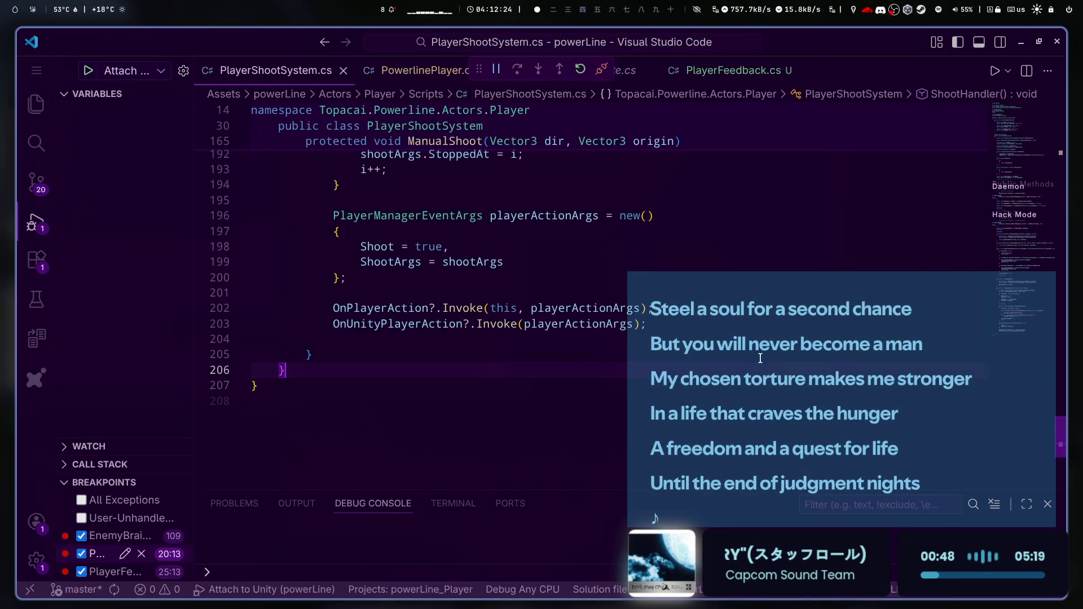
key("shift+F5")
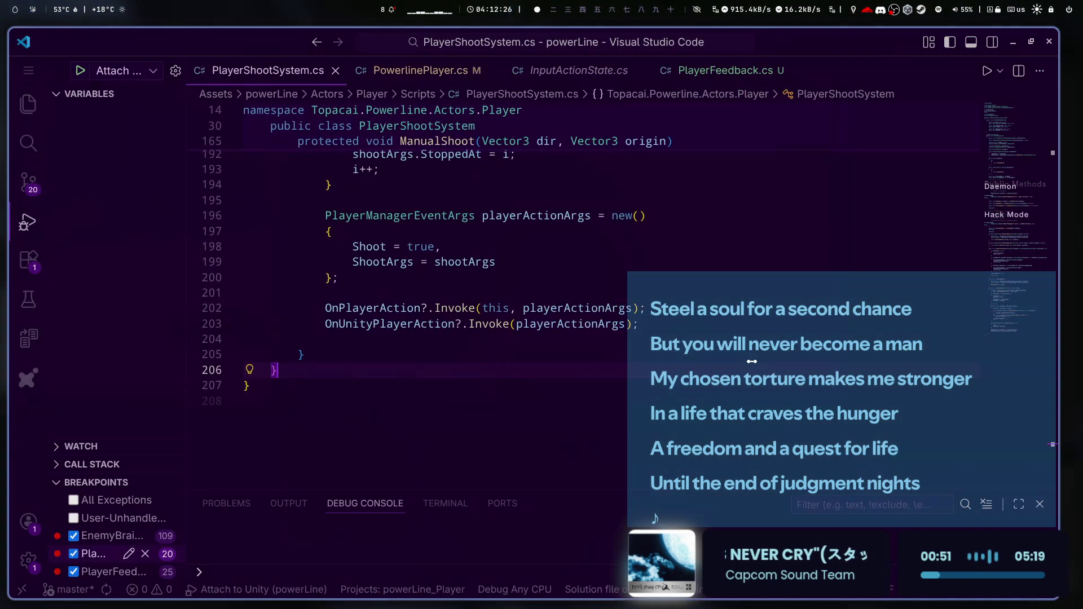
key("alt+Tab")
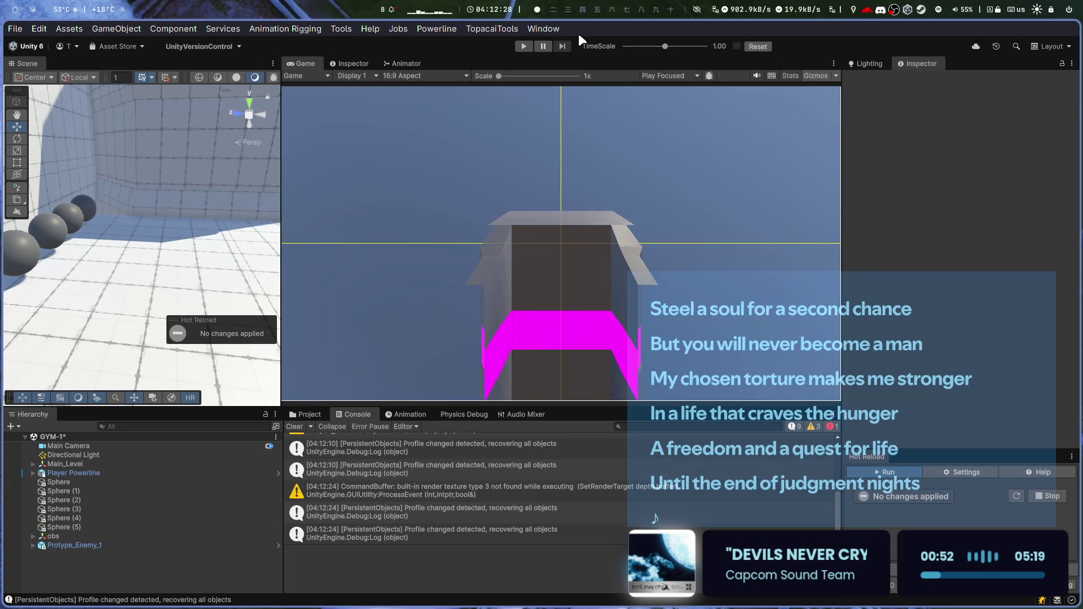
- Save the GYM-1 scene changes, minimize Unity and scroll to the Discord workspace
key("ctrl+q")
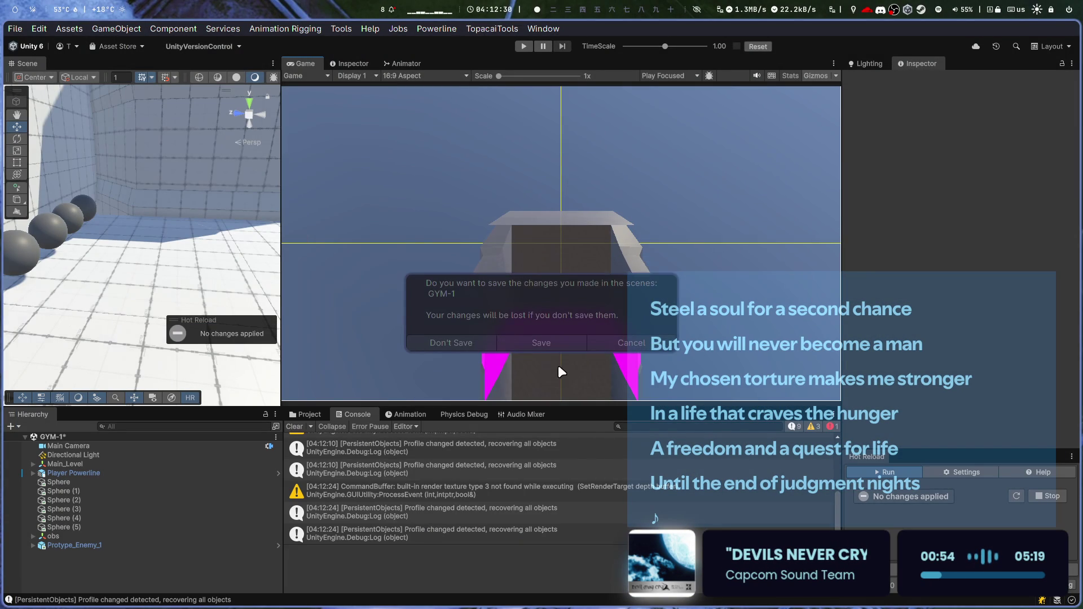
left_click(524, 337)
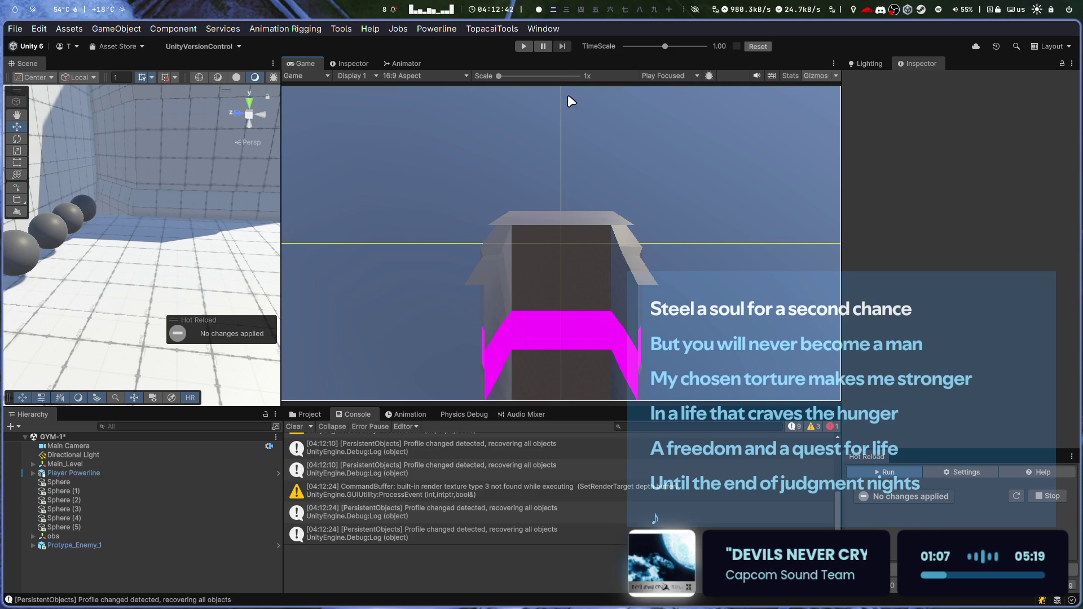
left_click(560, 12)
scroll(559, 10, "down", 2)
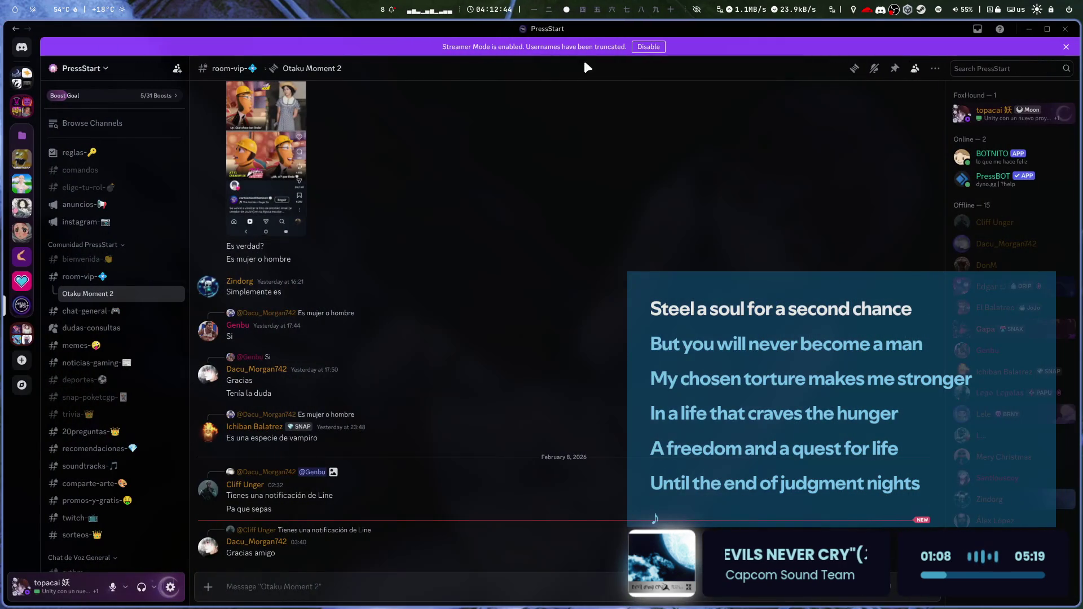
- Launch Steam and open the Devil May Cry 3: Special Edition library page
key("super+d")
type("steam")
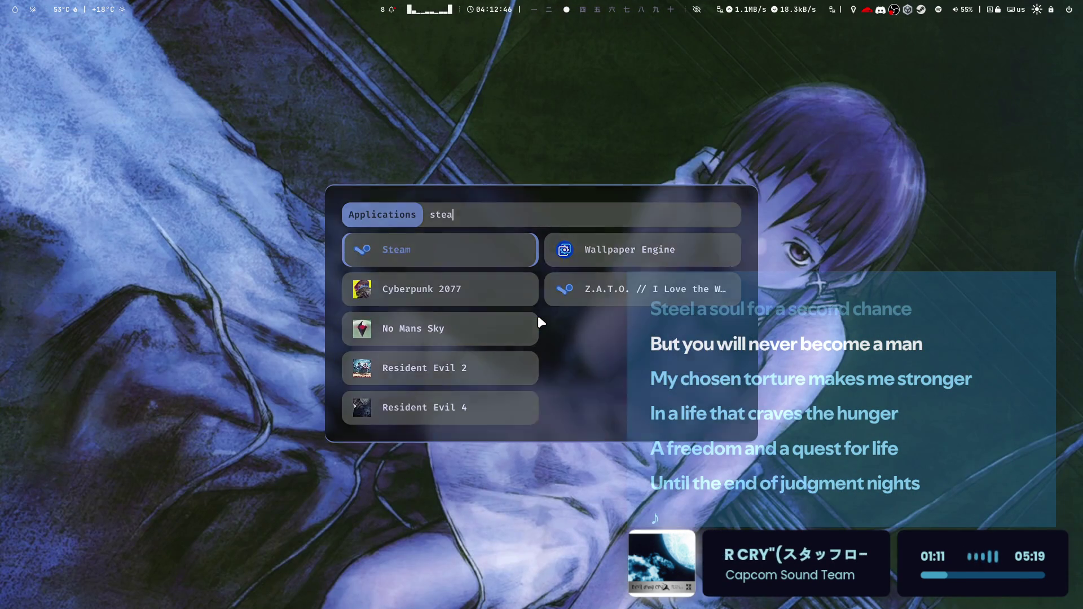
key("Return")
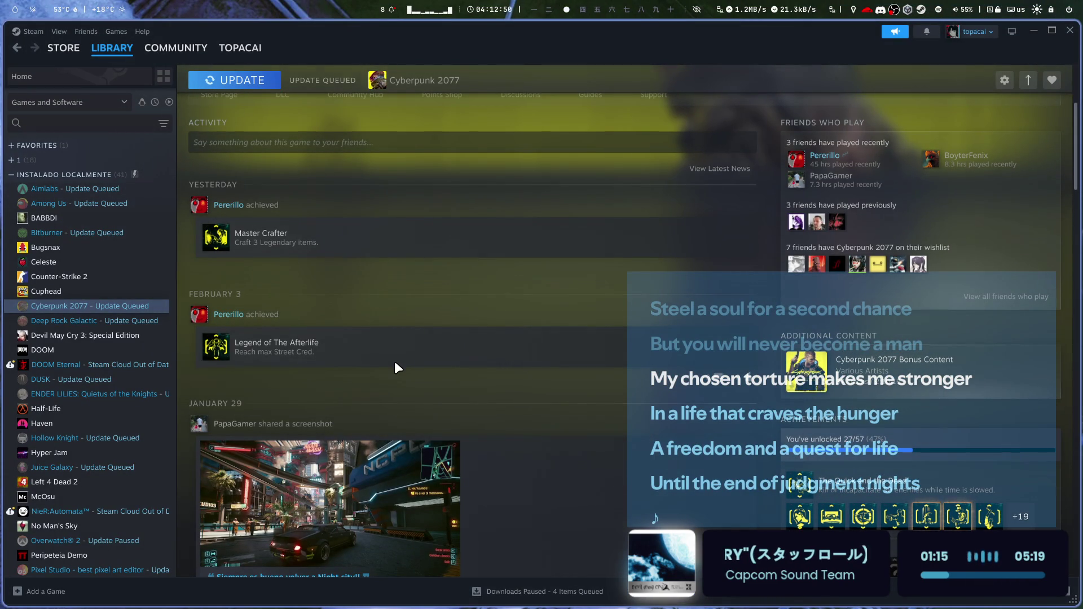
scroll(394, 361, "up", 4)
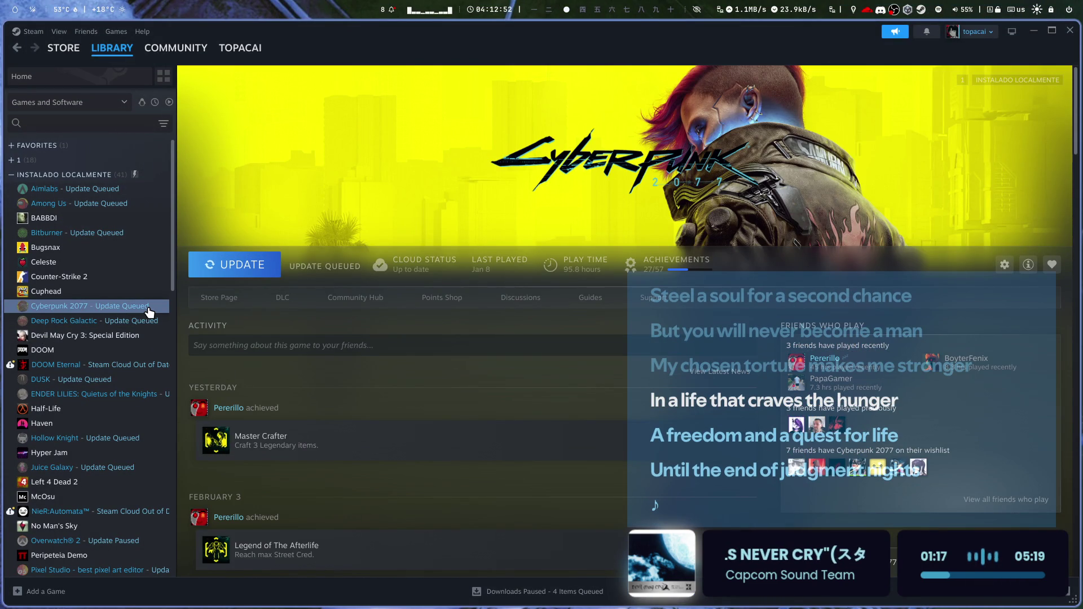
left_click(107, 334)
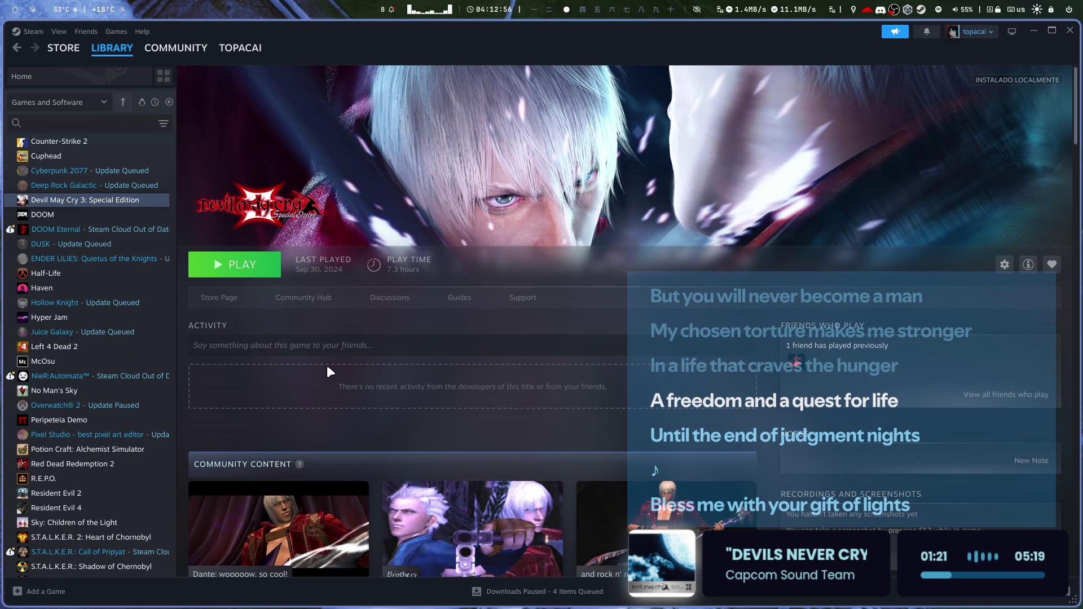
- Scroll the library sidebar to the Resident Evil 2 page, then switch to the browser
scroll(96, 392, "down", 3)
scroll(340, 397, "down", 4)
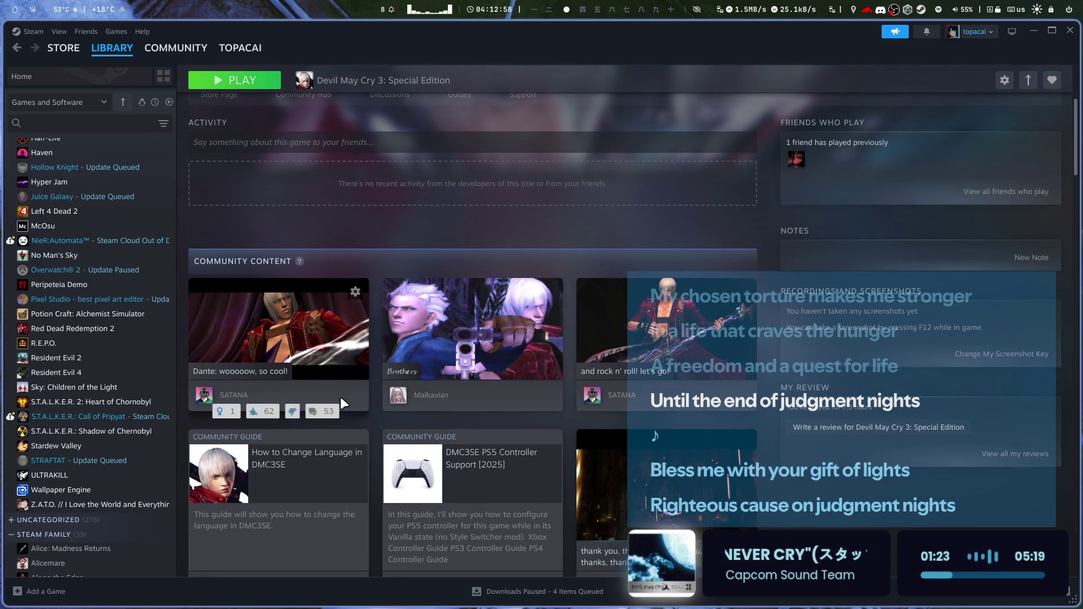
scroll(93, 366, "down", 1)
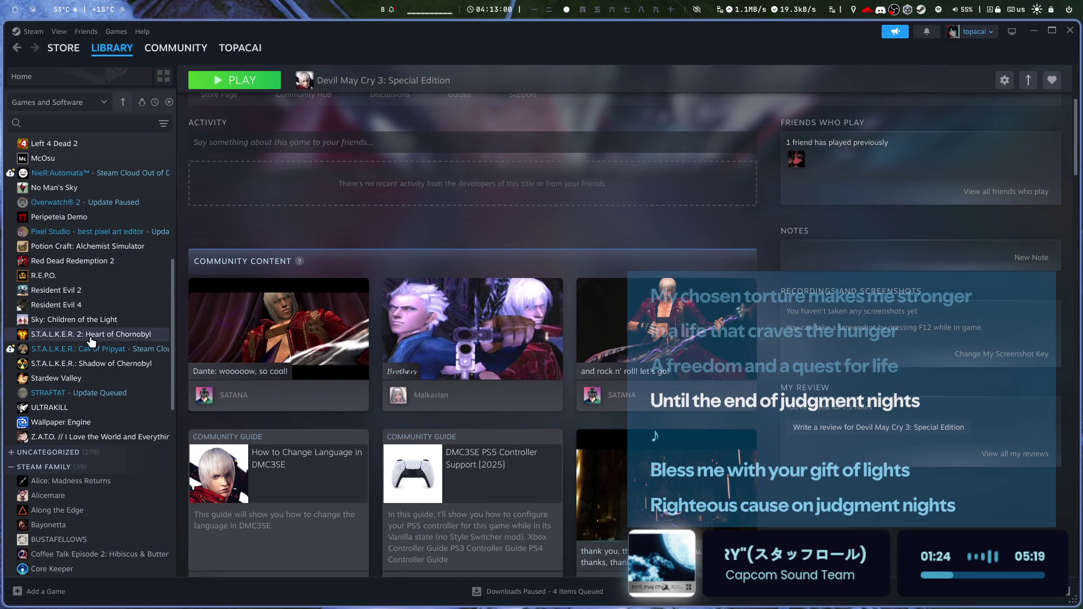
scroll(92, 344, "down", 3)
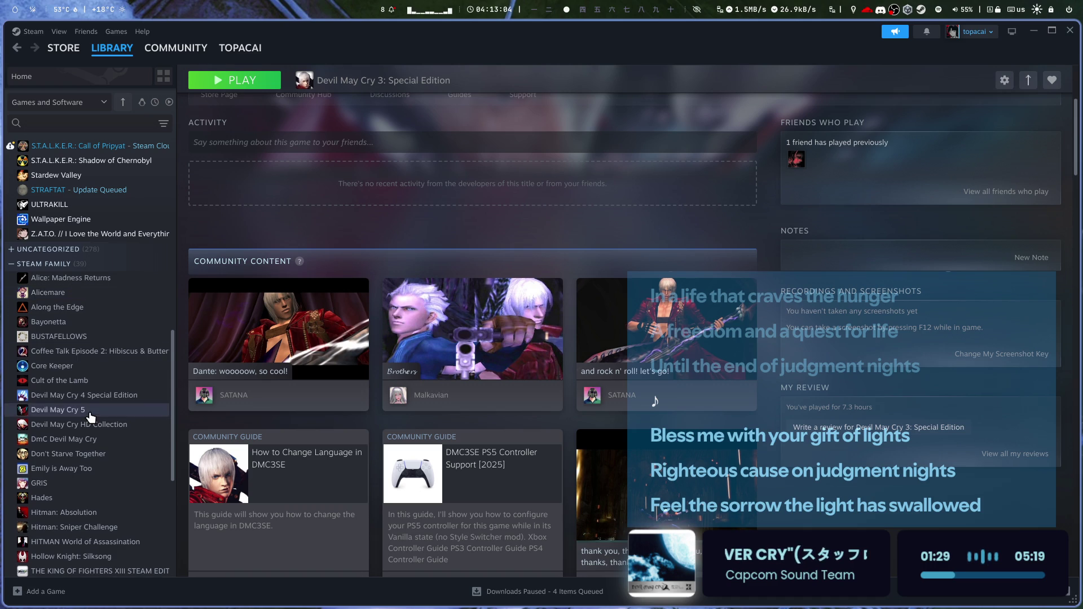
scroll(113, 344, "down", 2)
scroll(141, 378, "down", 2)
scroll(146, 386, "up", 5)
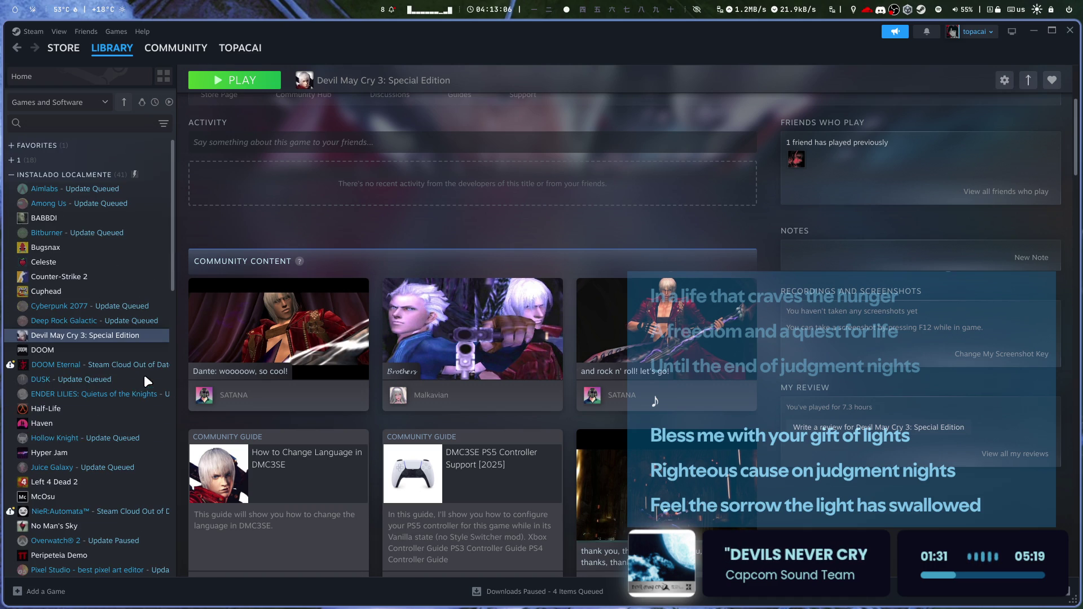
scroll(79, 485, "up", 5)
left_click(76, 494)
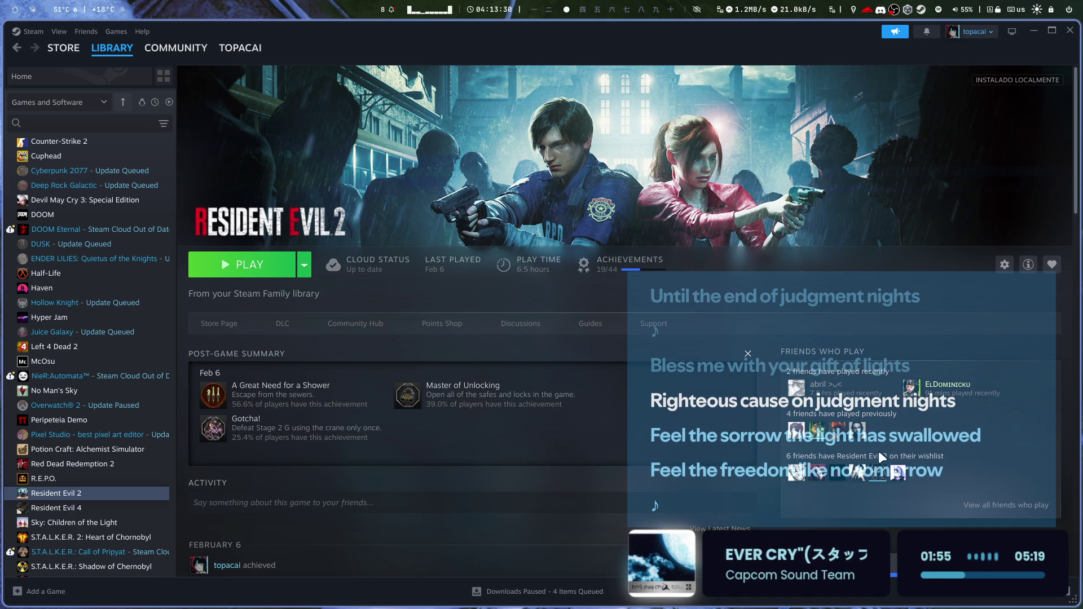
key("alt+Tab")
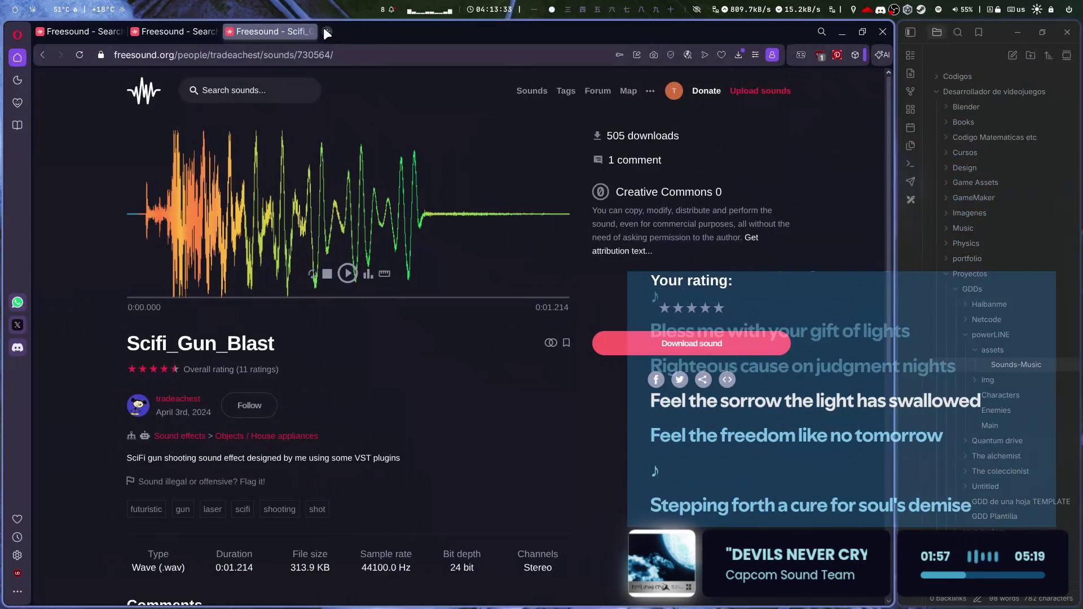
- Close the leftover Freesound tabs and the Devil May Cry video tab in a fresh tab
left_click(323, 27)
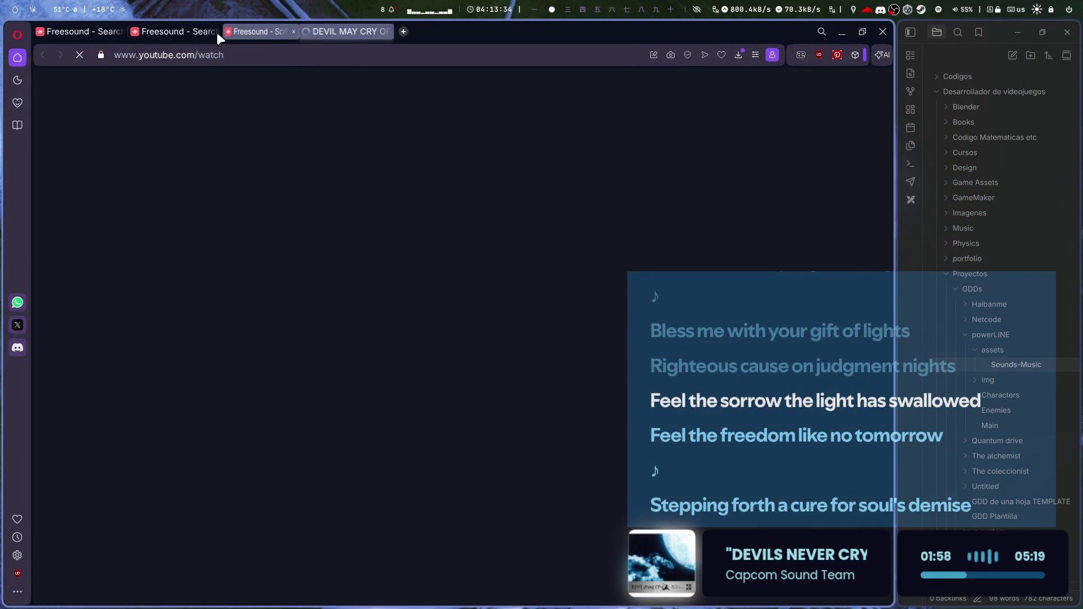
left_click(215, 32)
left_click(215, 32)
left_click(121, 32)
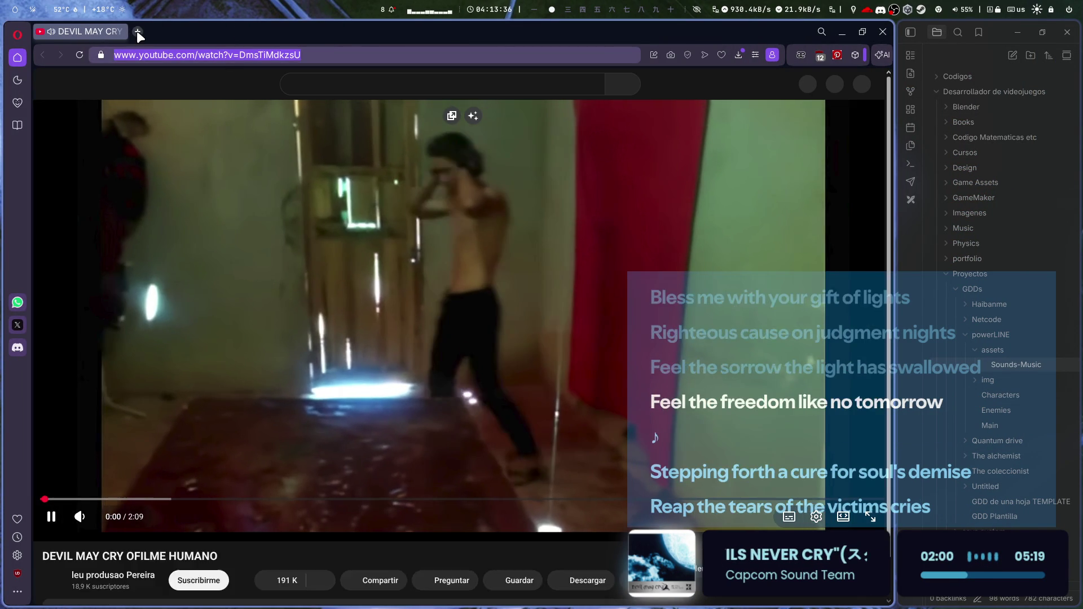
key("ctrl+t")
middle_click(507, 31)
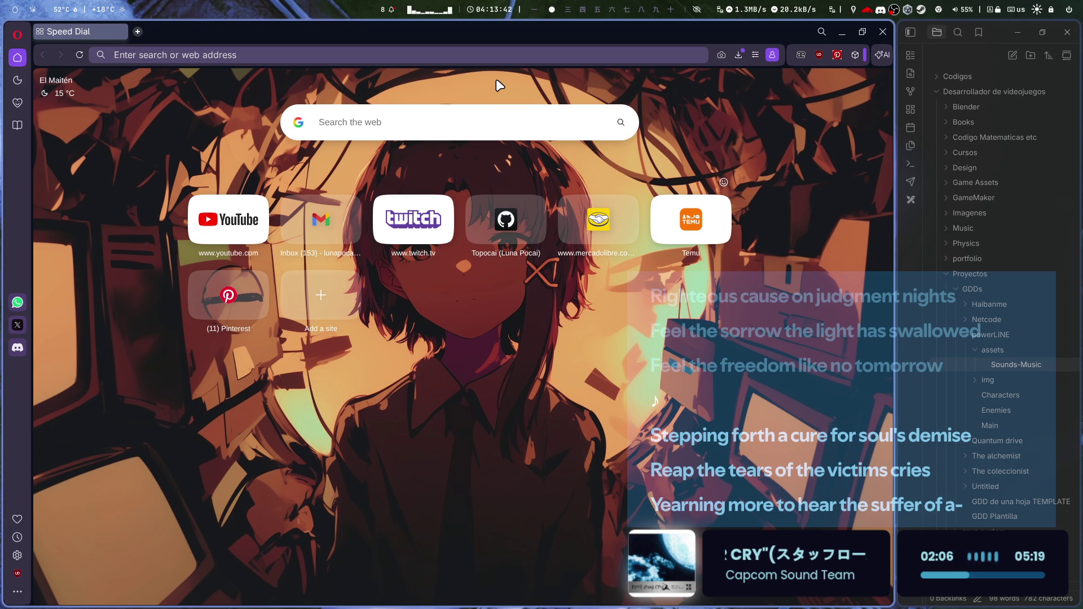
- Search Google for 'notificacion de seguidores twitch' and open the Twitch alerts help result in background
key("ctrl+l")
type("notificacion de seguidores twitch")
key("Return")
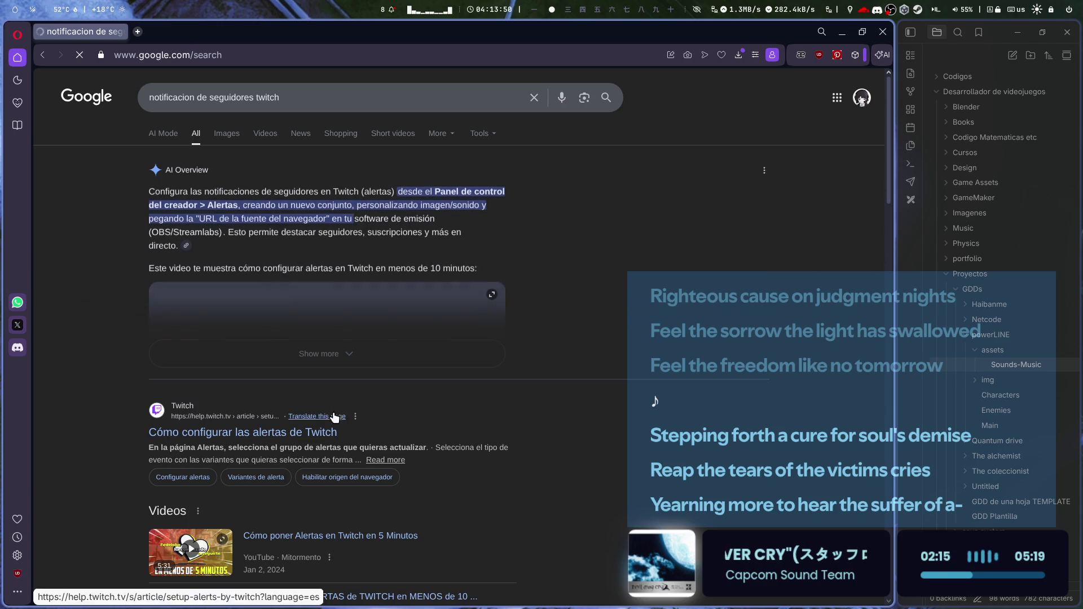
middle_click(297, 431)
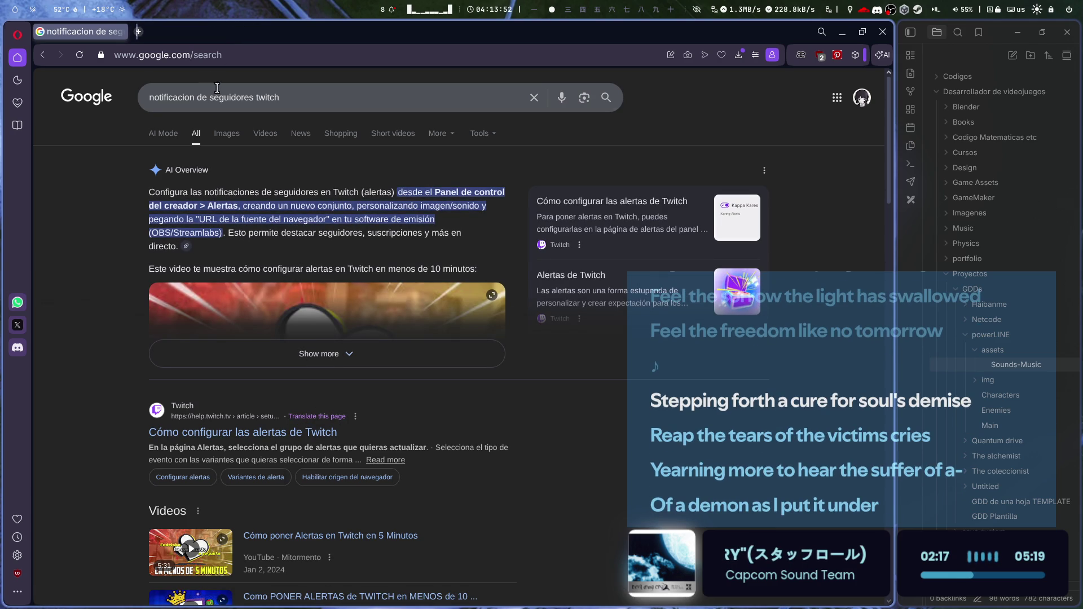
- Refine the search query to 'alertas de twitch obs'
left_click_drag(251, 98, 78, 93)
type("alert")
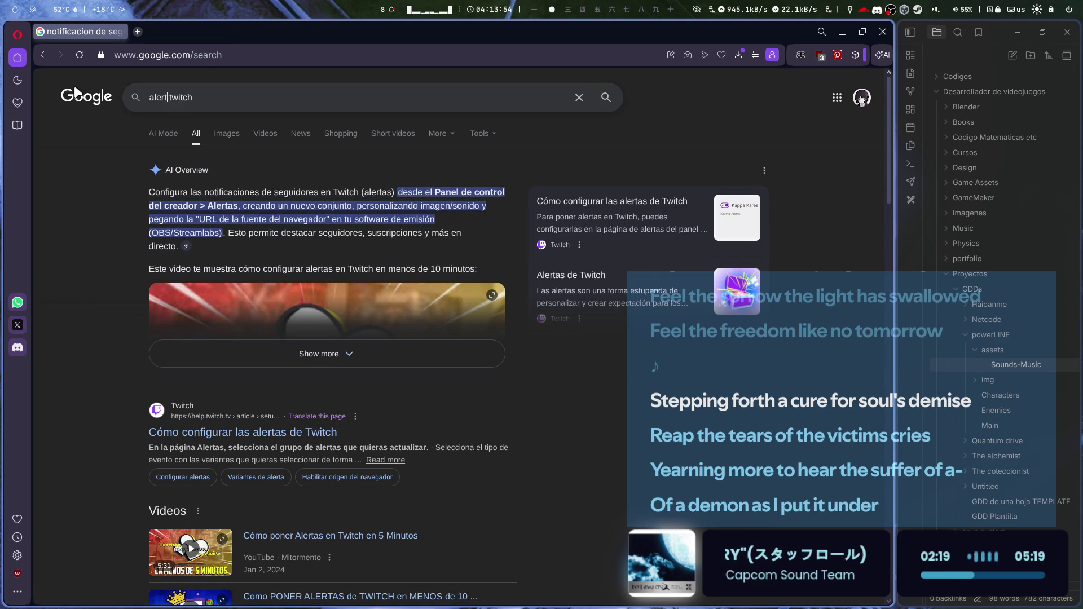
type("e")
key("Return")
left_click(307, 92)
type("obs")
key("Return")
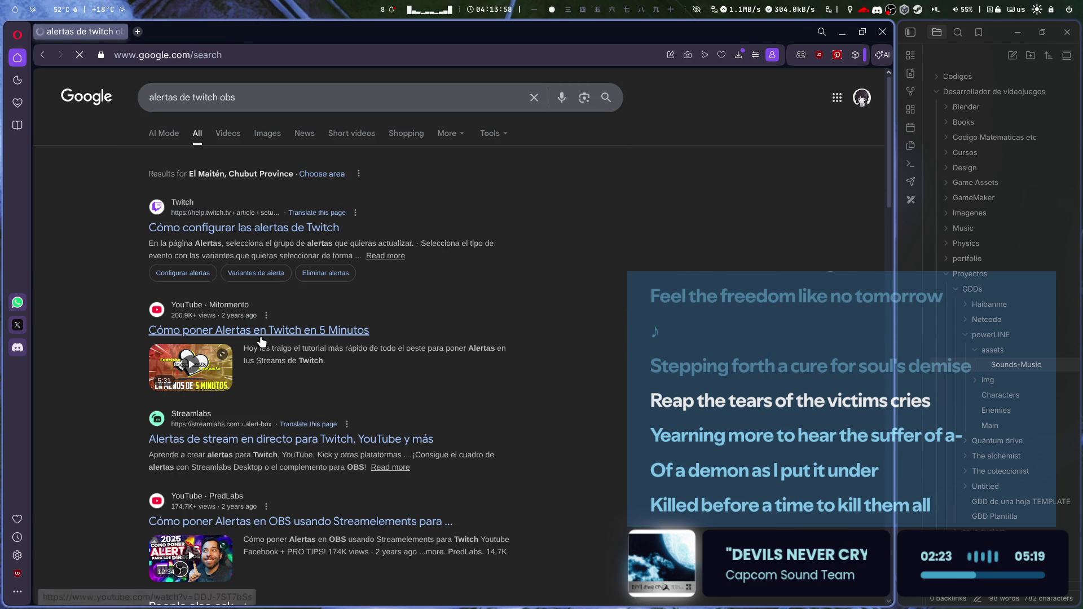
scroll(339, 434, "down", 6)
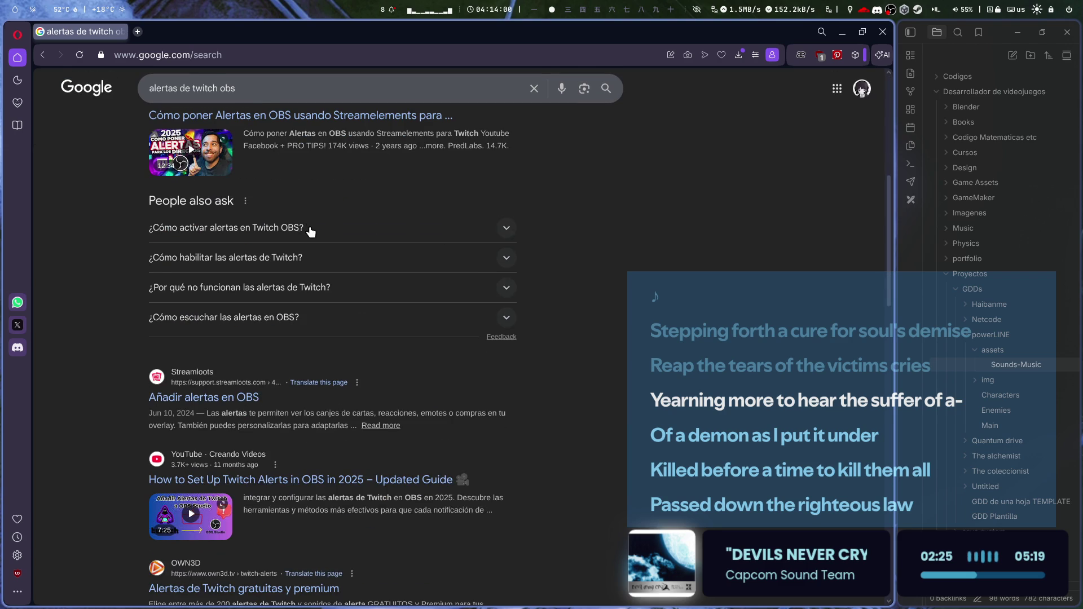
middle_click(238, 393)
left_click(183, 30)
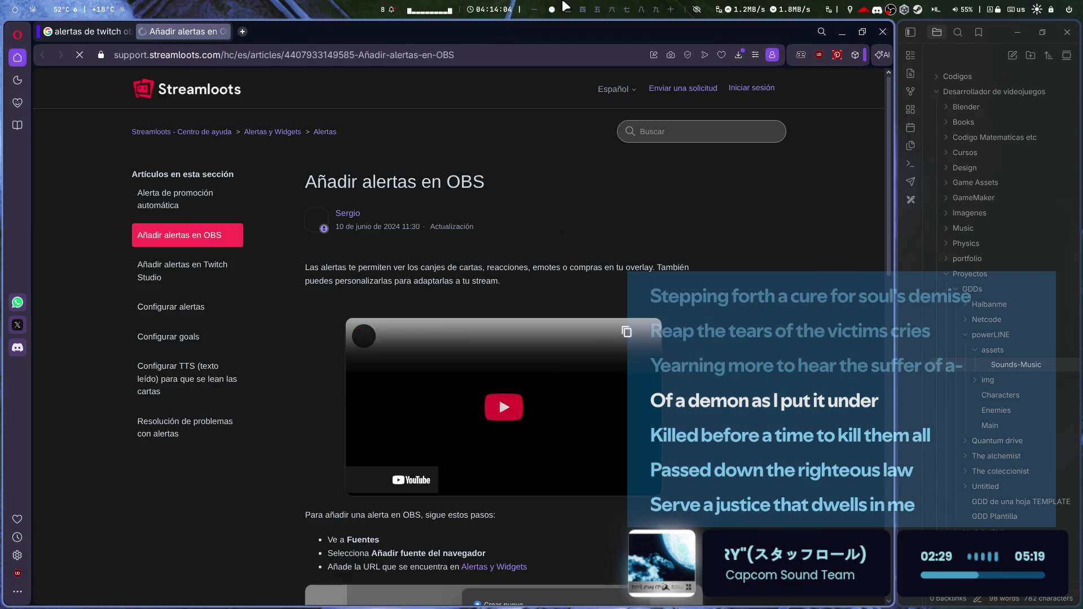
left_click(536, 10)
left_click(564, 7)
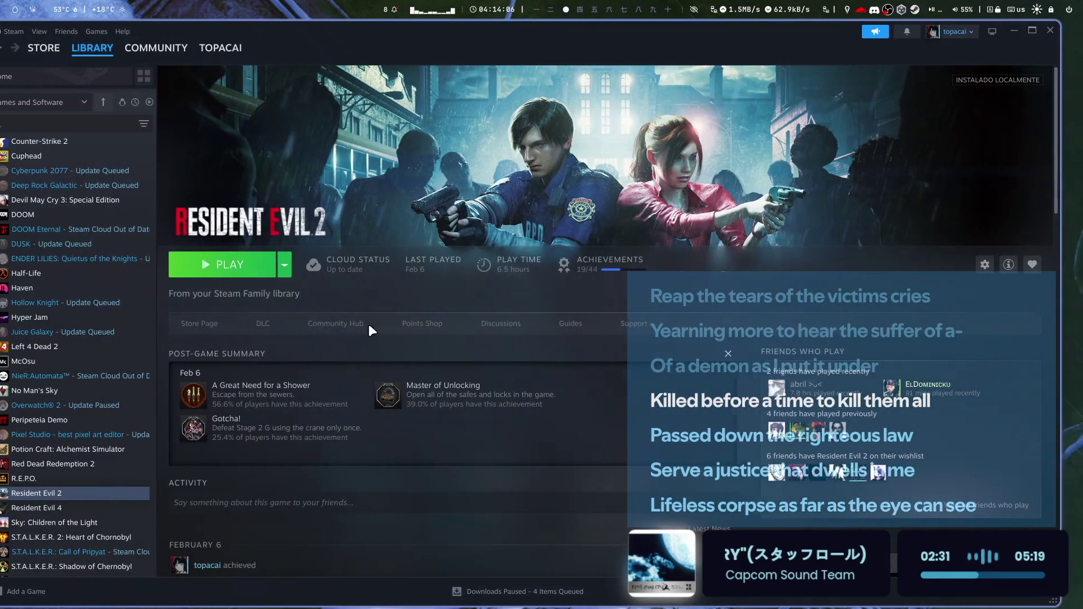
- Expand UNCATEGORIZED, open 100 Capitalist Cats and Amnesia: The Dark Descent, then raise Opera
scroll(162, 478, "down", 6)
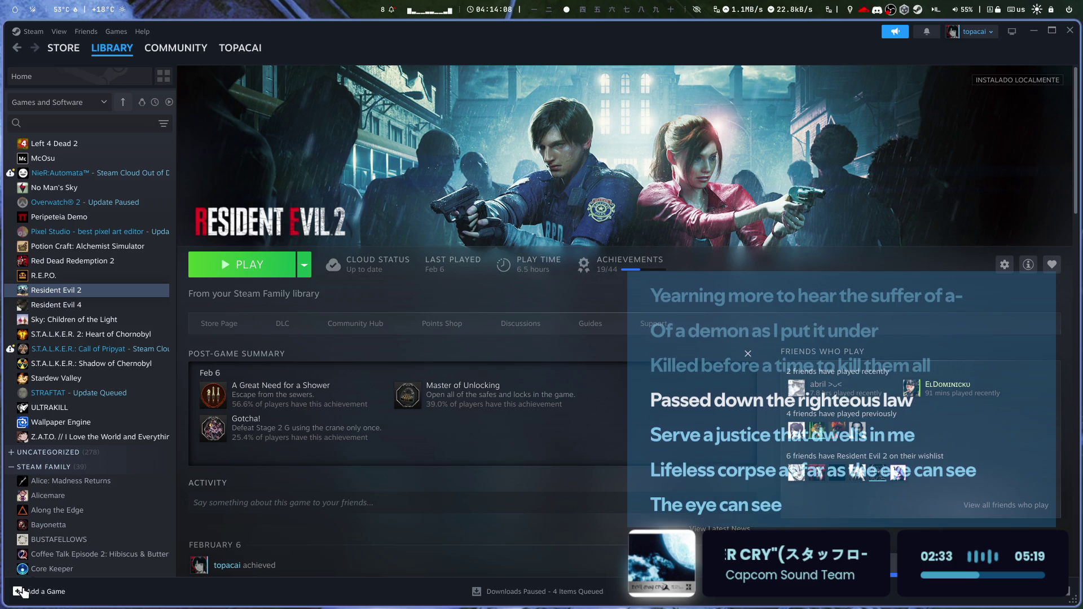
left_click(8, 320)
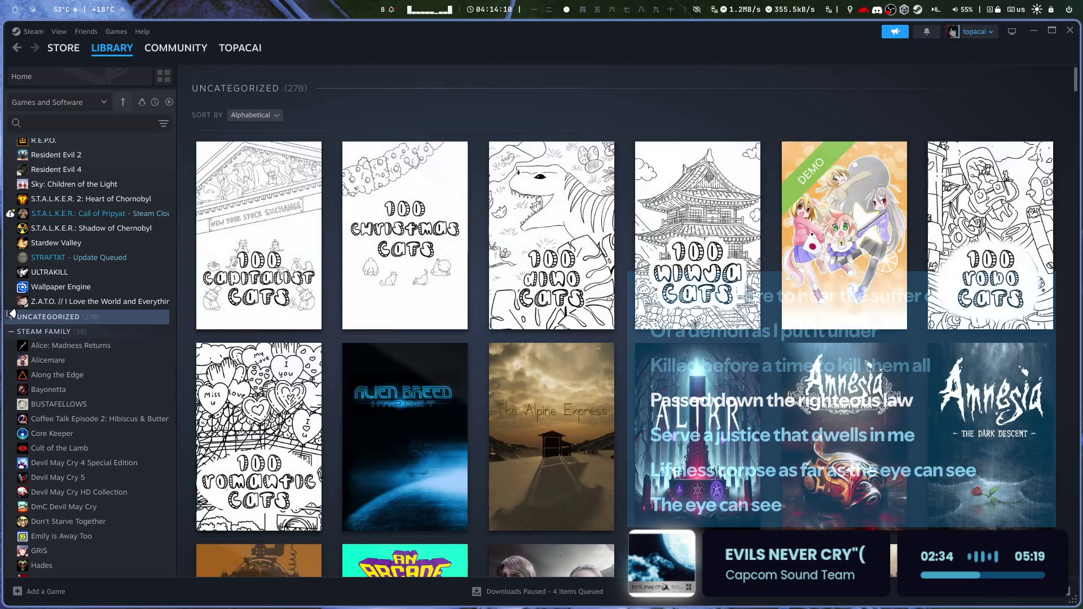
left_click(8, 320)
left_click(63, 332)
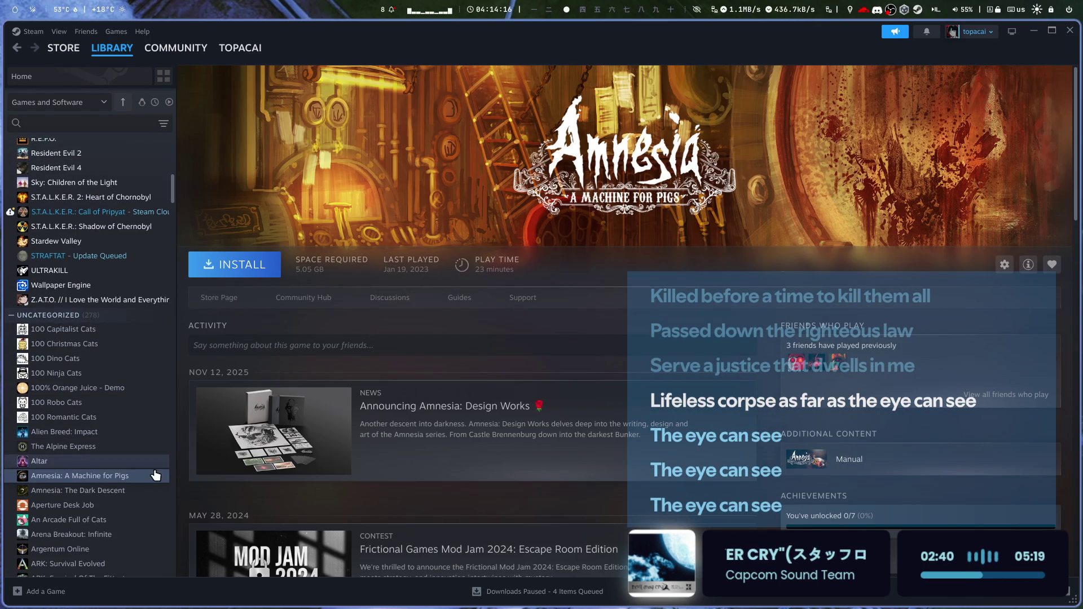
scroll(156, 475, "down", 2)
left_click(144, 425)
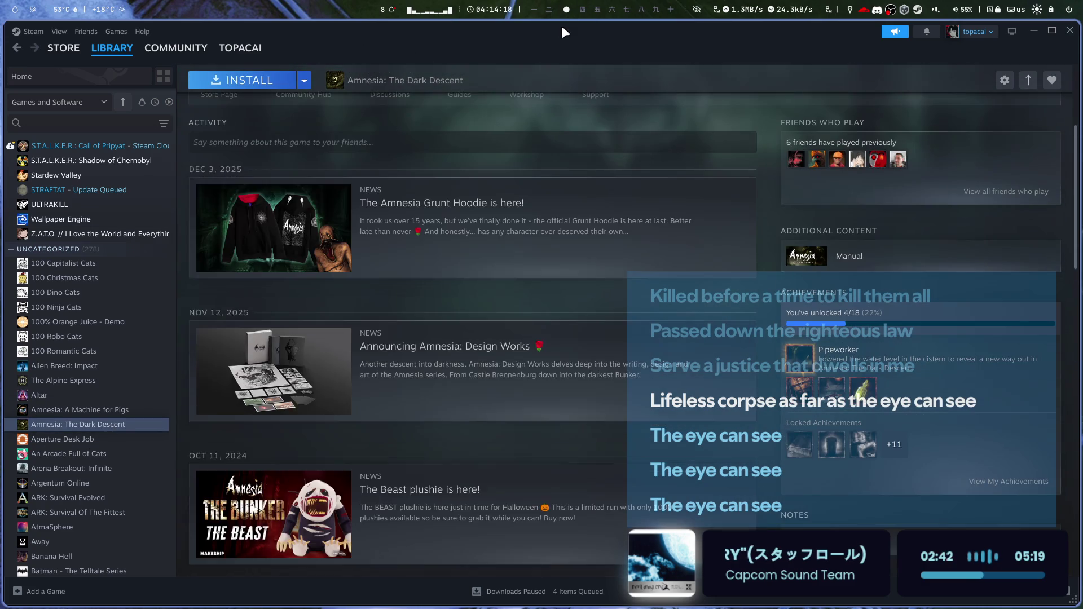
left_click(556, 7)
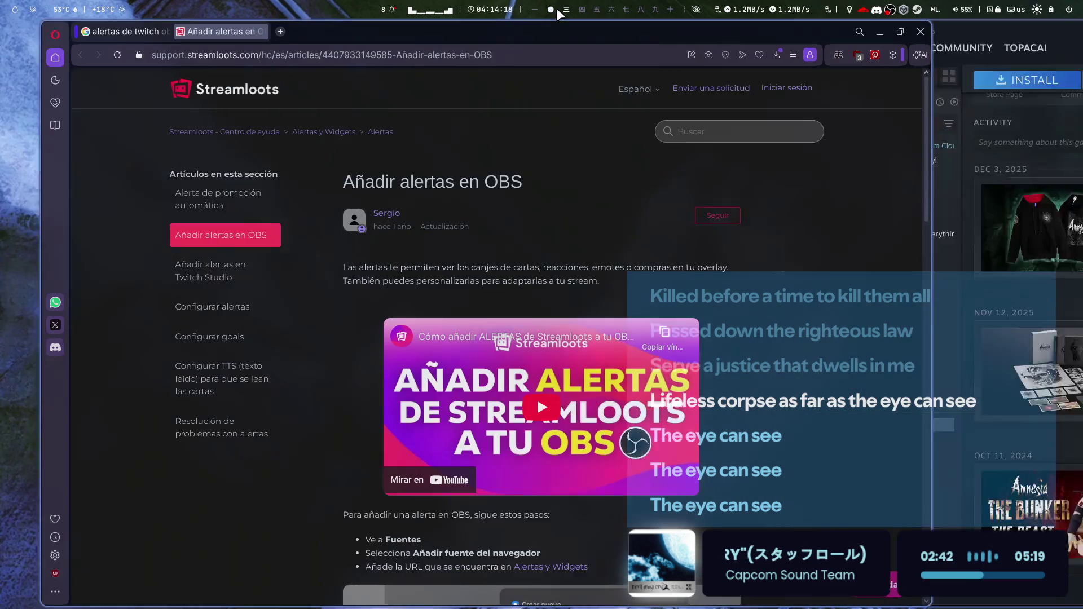
- Scroll through the 'Añadir alertas en OBS' article
scroll(515, 442, "down", 3)
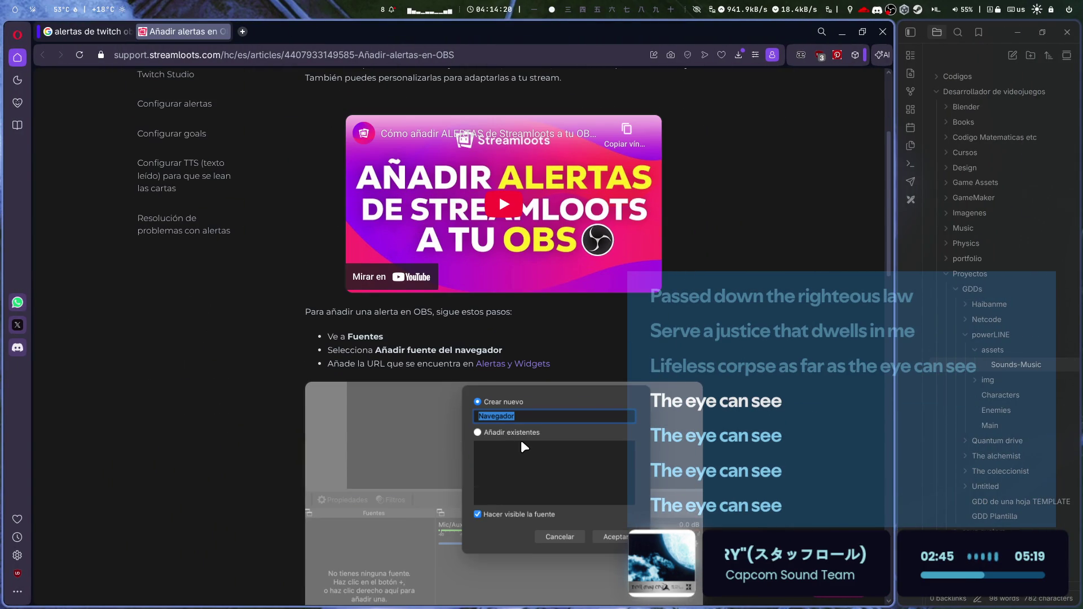
scroll(792, 330, "down", 2)
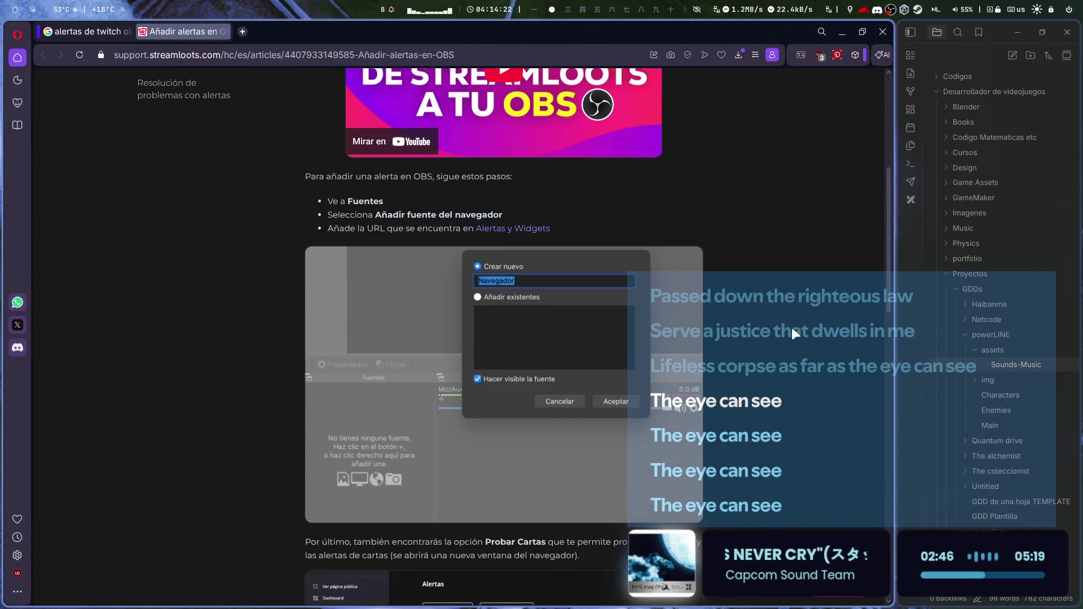
scroll(791, 327, "down", 4)
scroll(791, 322, "up", 9)
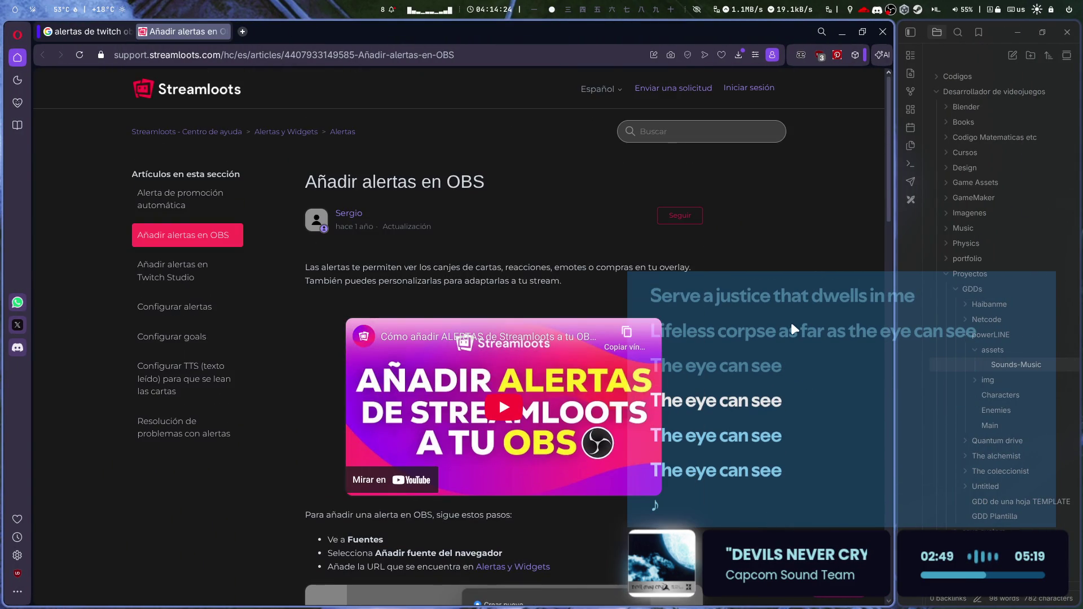
scroll(791, 323, "down", 12)
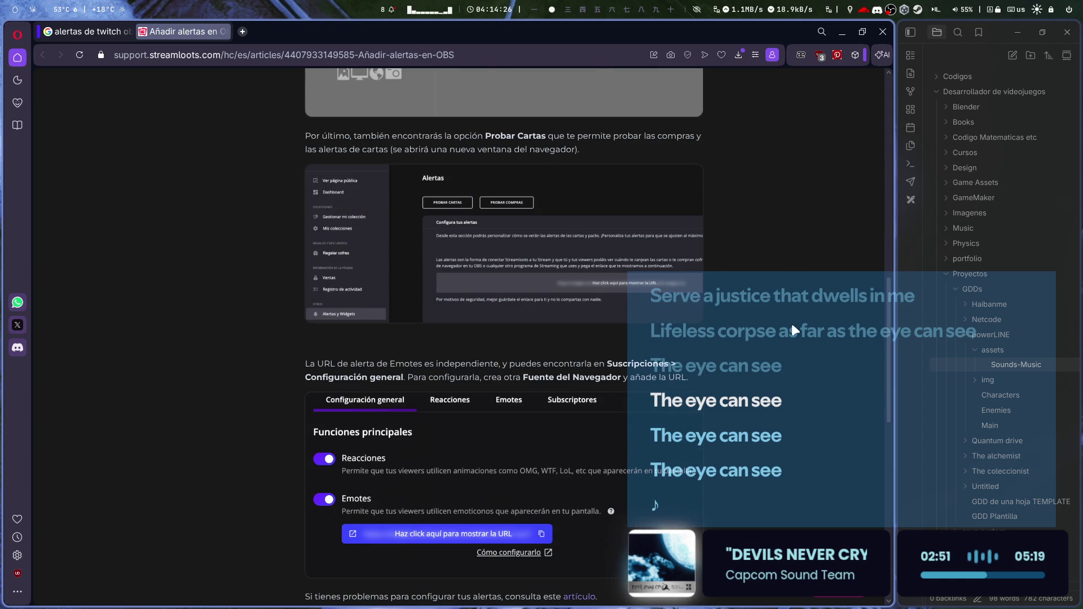
scroll(600, 266, "up", 6)
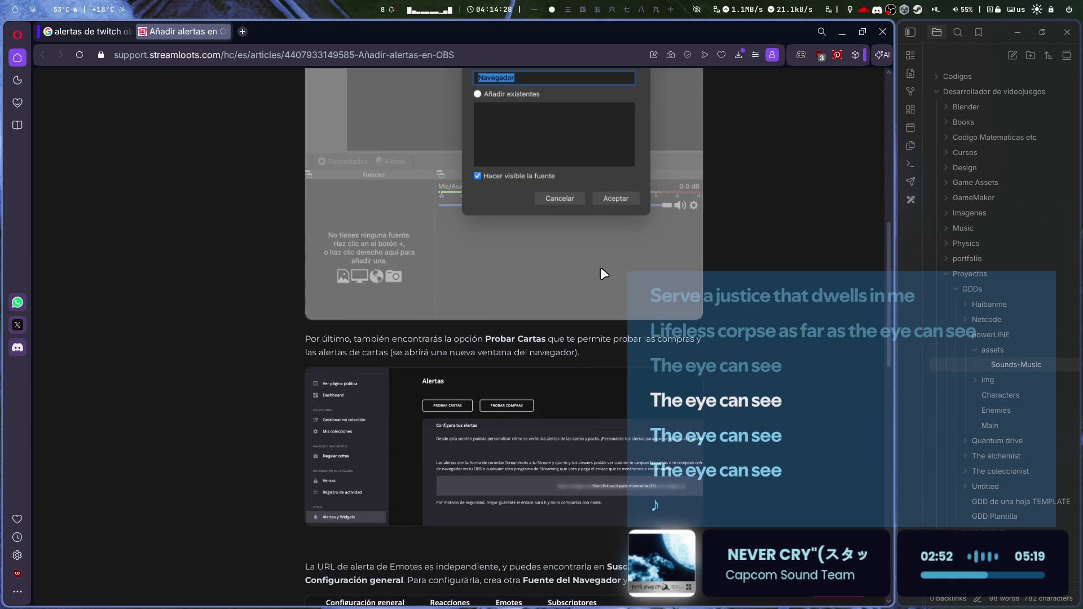
scroll(601, 269, "down", 1)
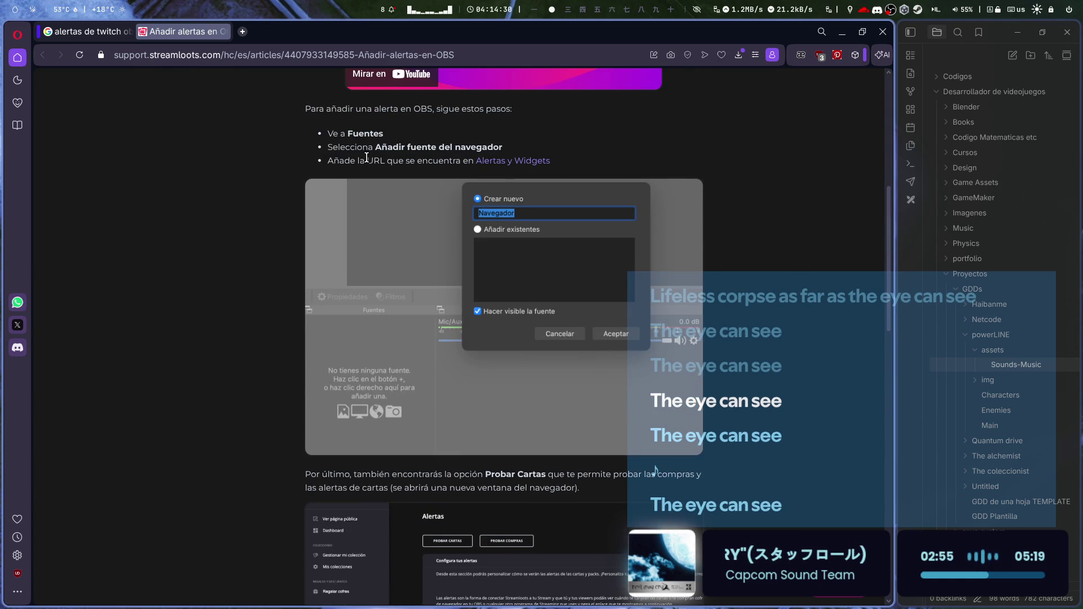
- Authorize Streamloots with the Twitch account from the Streamloots sign-in tab
left_click(245, 23)
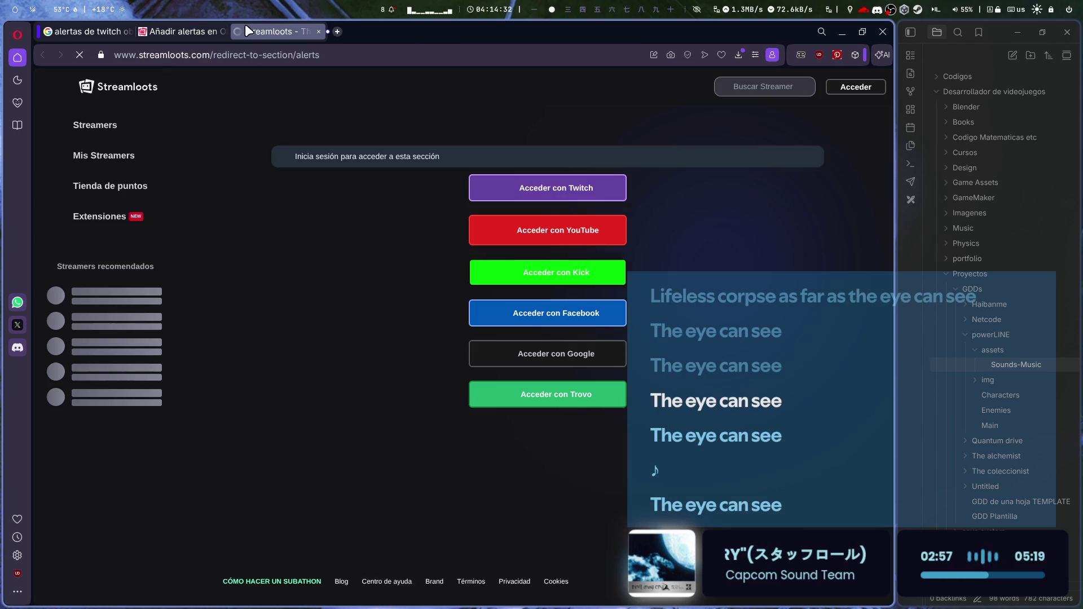
left_click(179, 33)
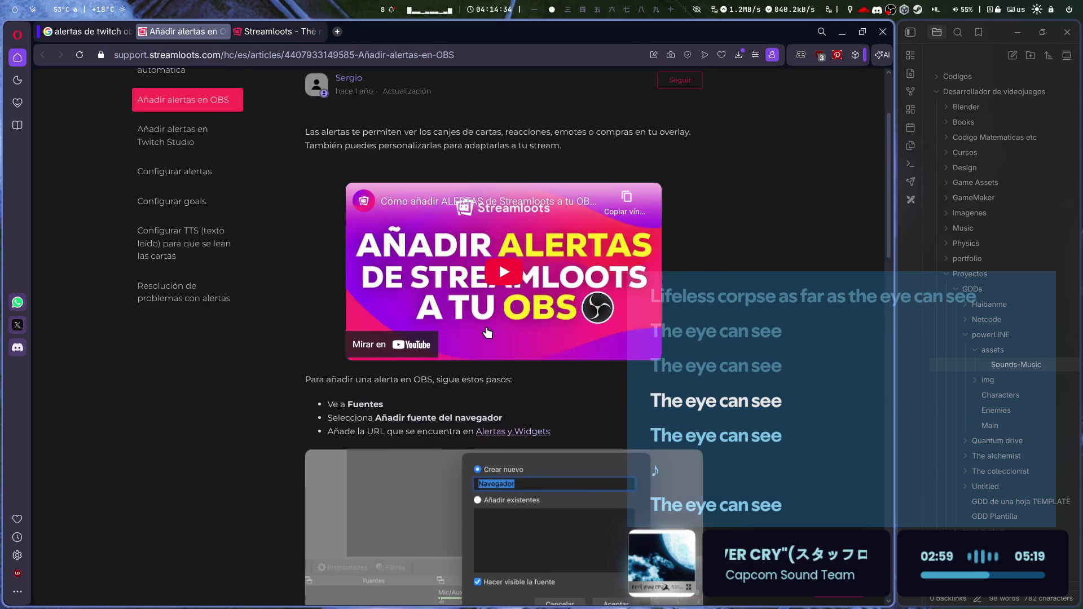
scroll(464, 259, "up", 2)
left_click(257, 34)
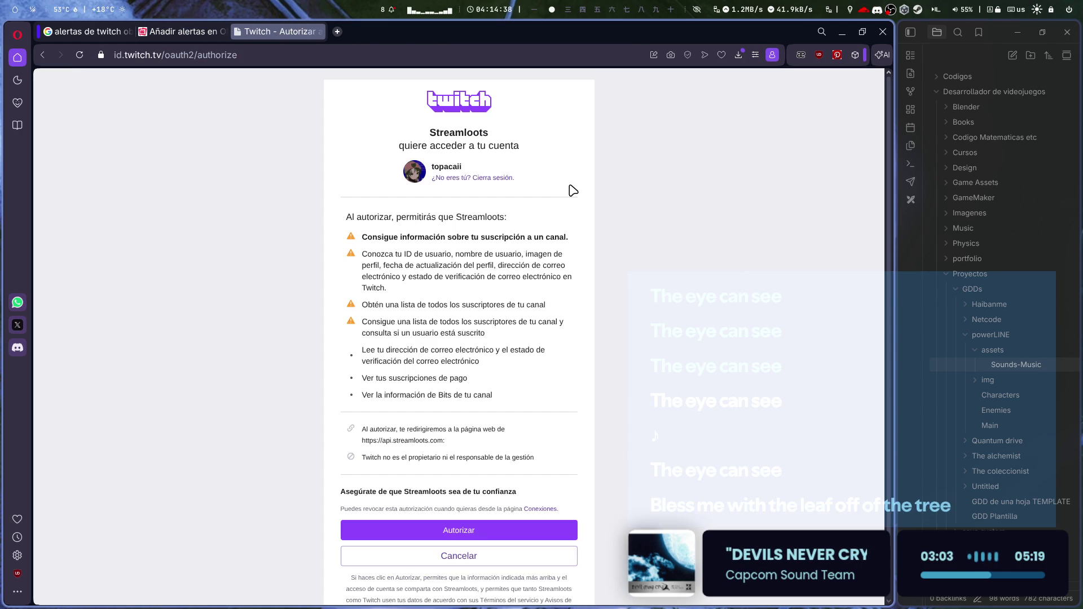
left_click(463, 538)
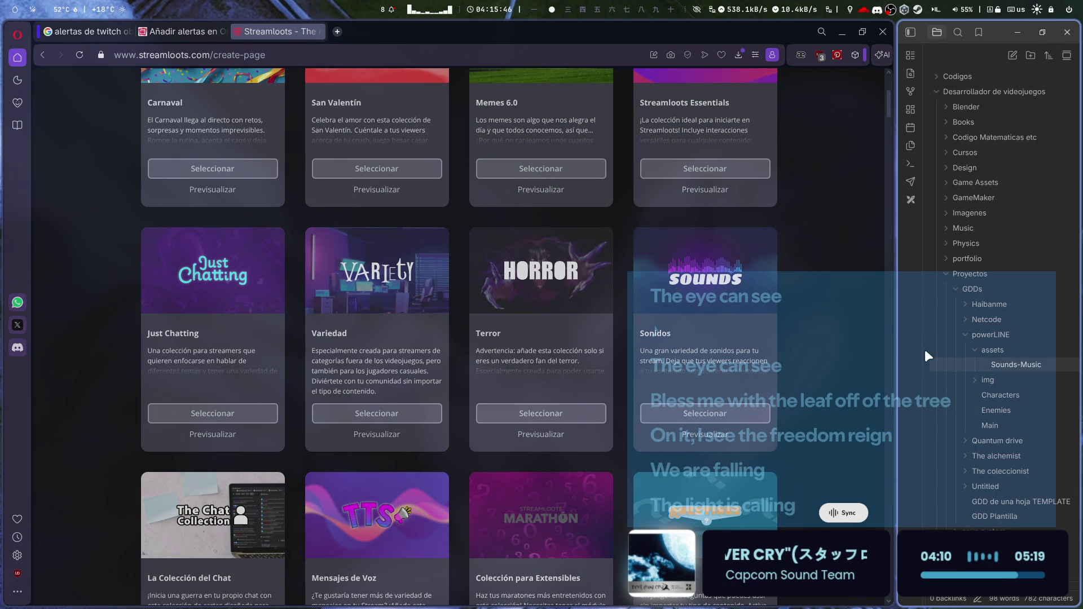
- Choose the Mensajes de Voz collection, then browse to the streamers and browser extension pages
scroll(670, 495, "down", 3)
scroll(676, 353, "up", 4)
scroll(675, 353, "down", 4)
left_click(382, 446)
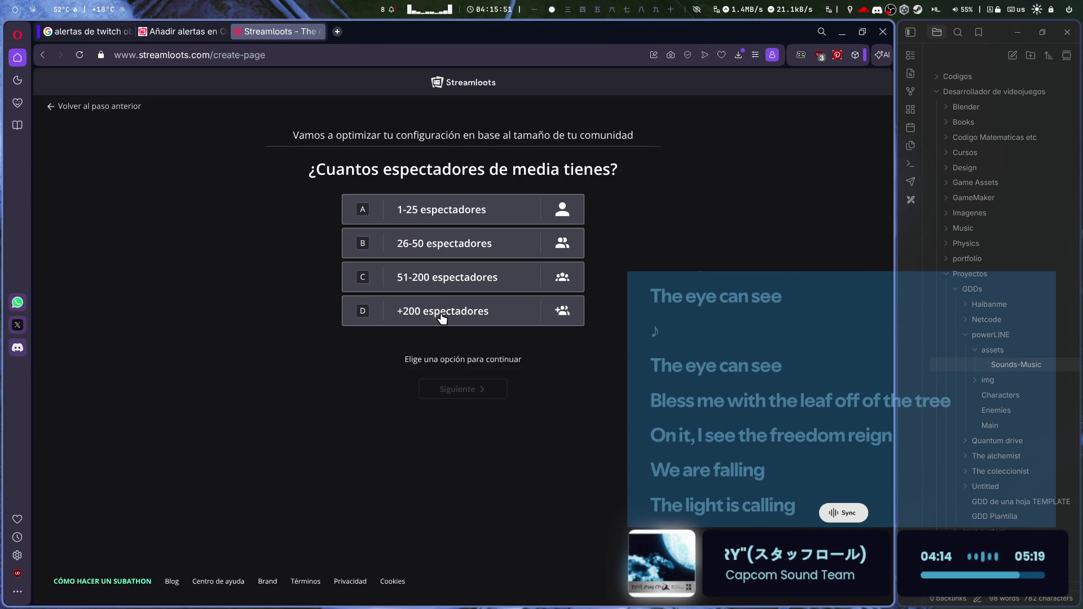
left_click(45, 56)
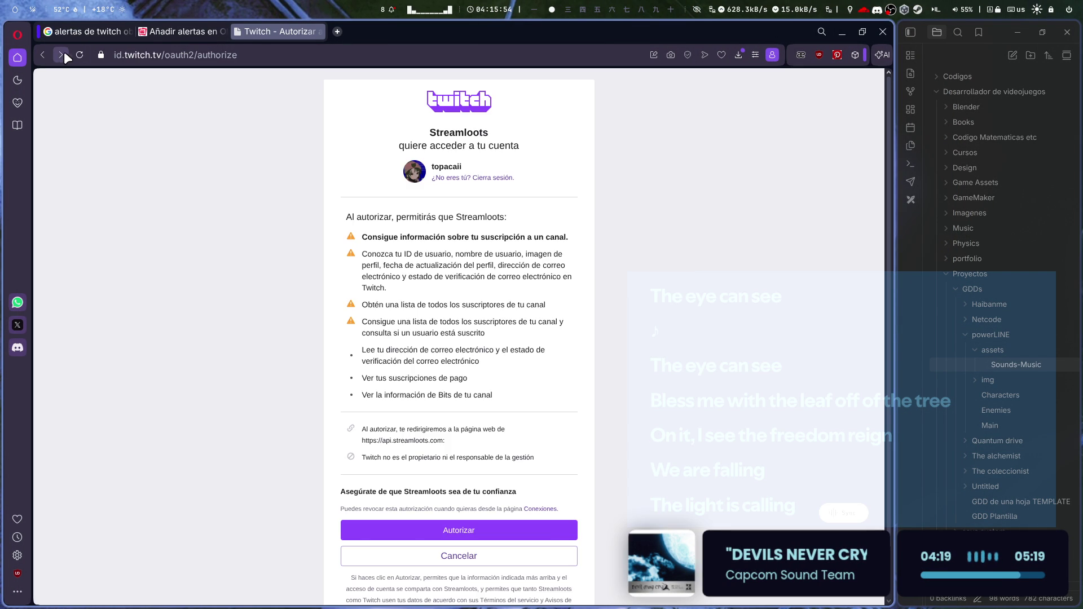
left_click(61, 54)
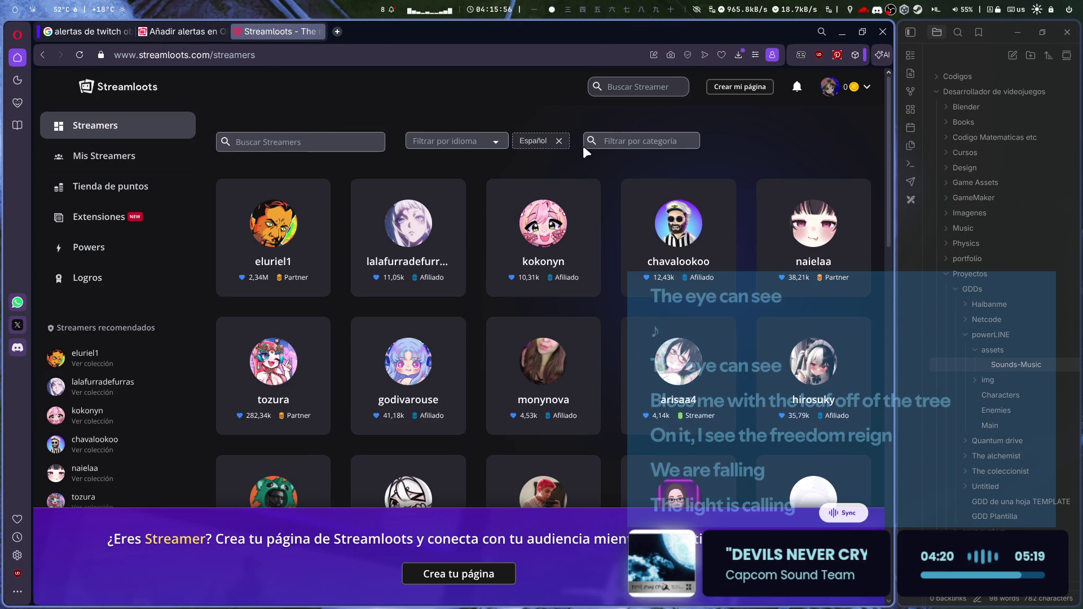
scroll(340, 316, "down", 3)
scroll(213, 316, "up", 3)
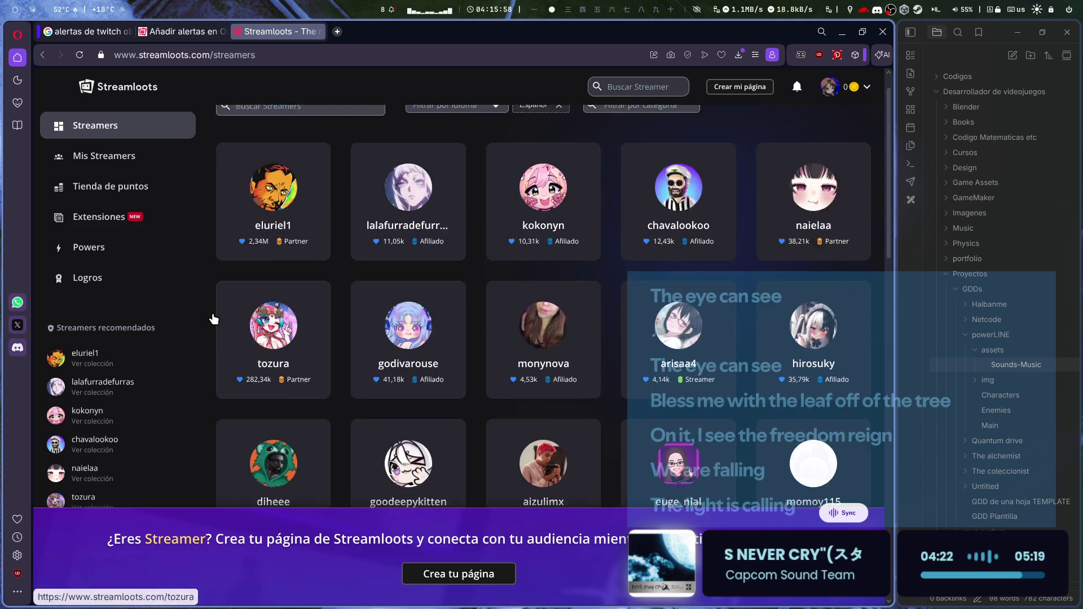
left_click(134, 215)
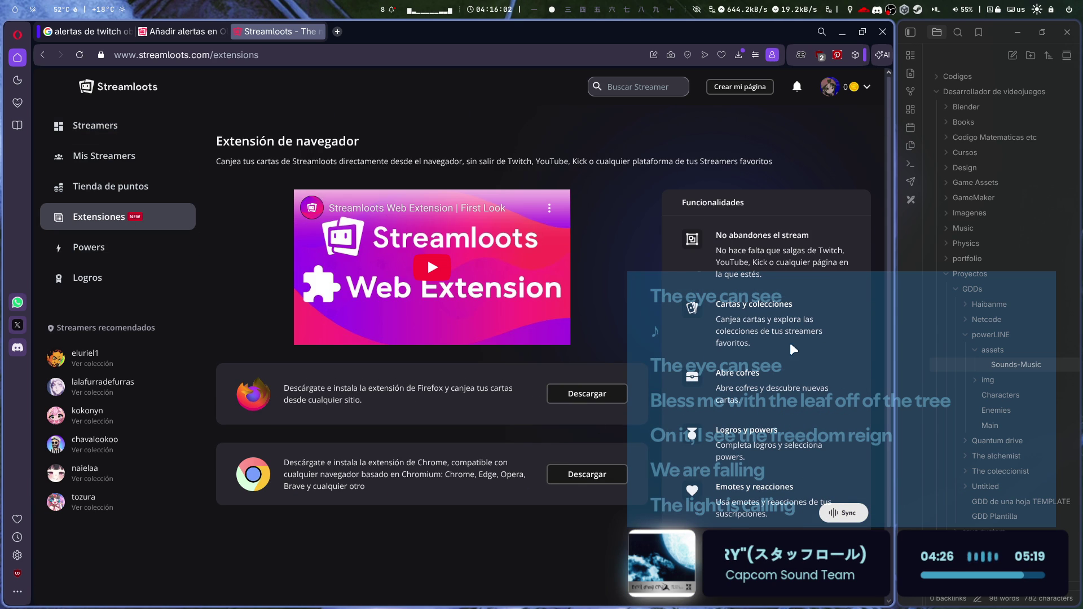
- From the account menu view Powers, Logros and Mis Streamers, then return to the OBS article
left_click(833, 91)
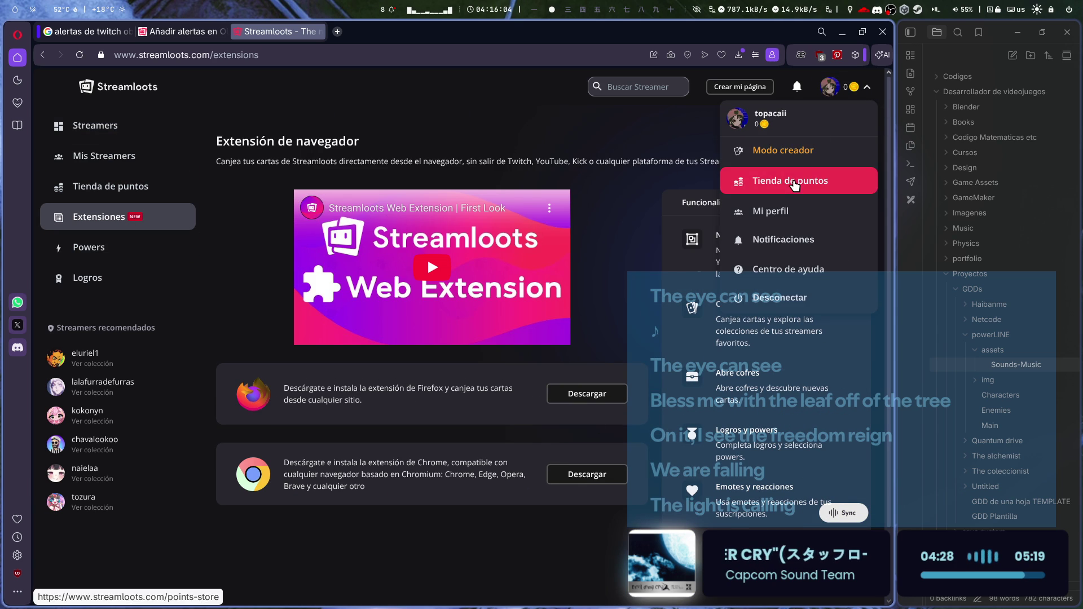
left_click(89, 256)
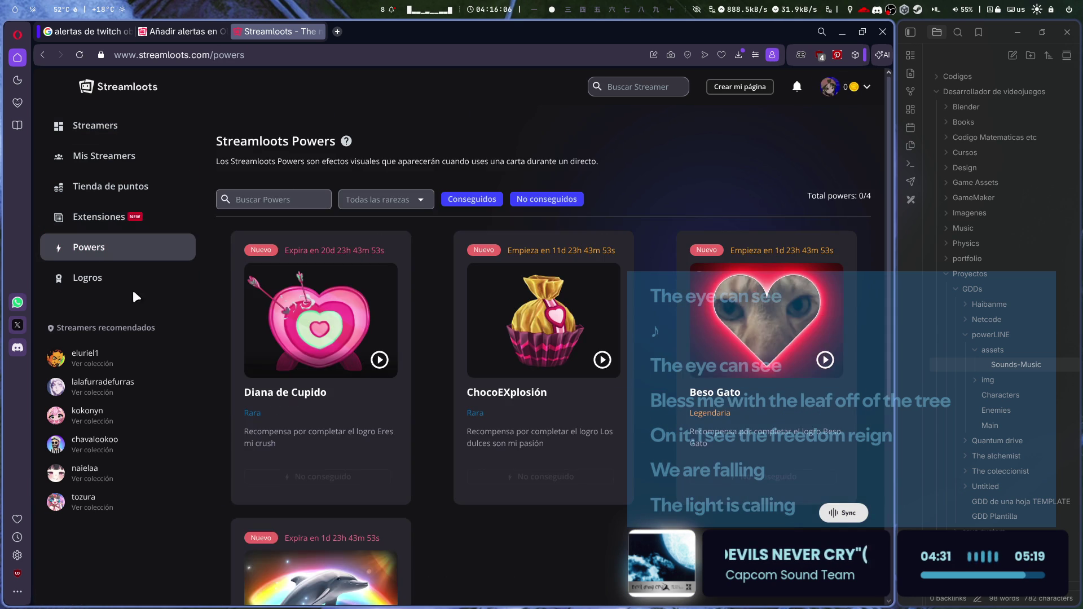
left_click(133, 286)
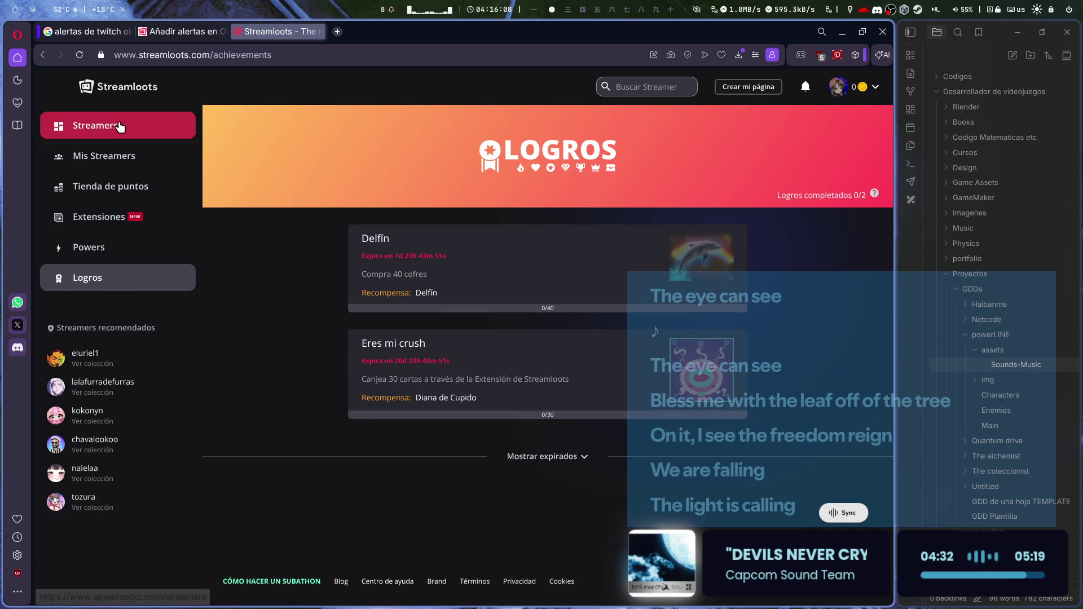
left_click(110, 96)
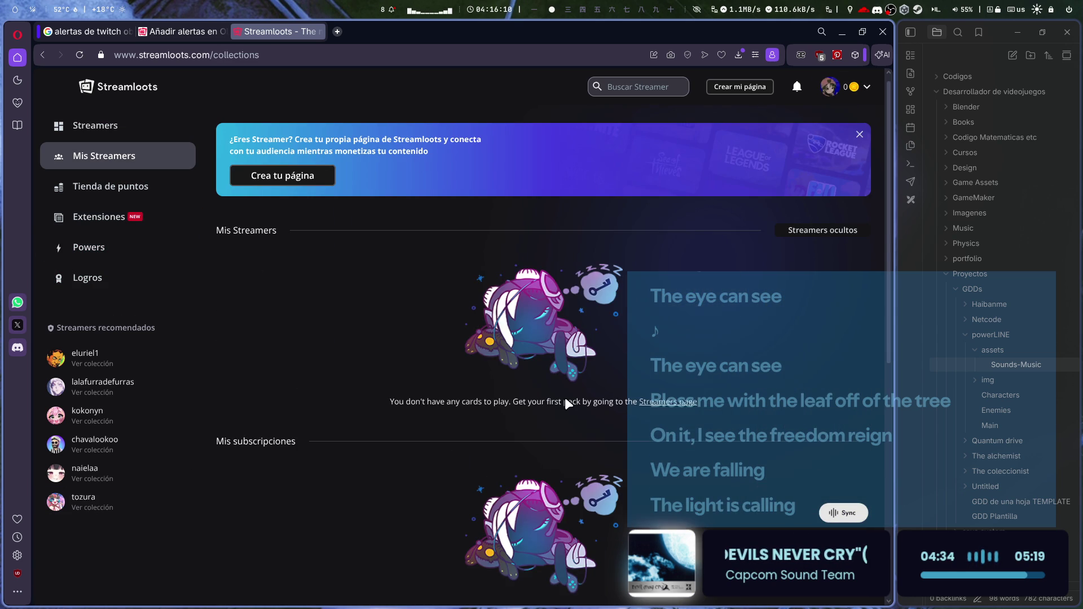
scroll(564, 397, "down", 5)
scroll(567, 395, "up", 5)
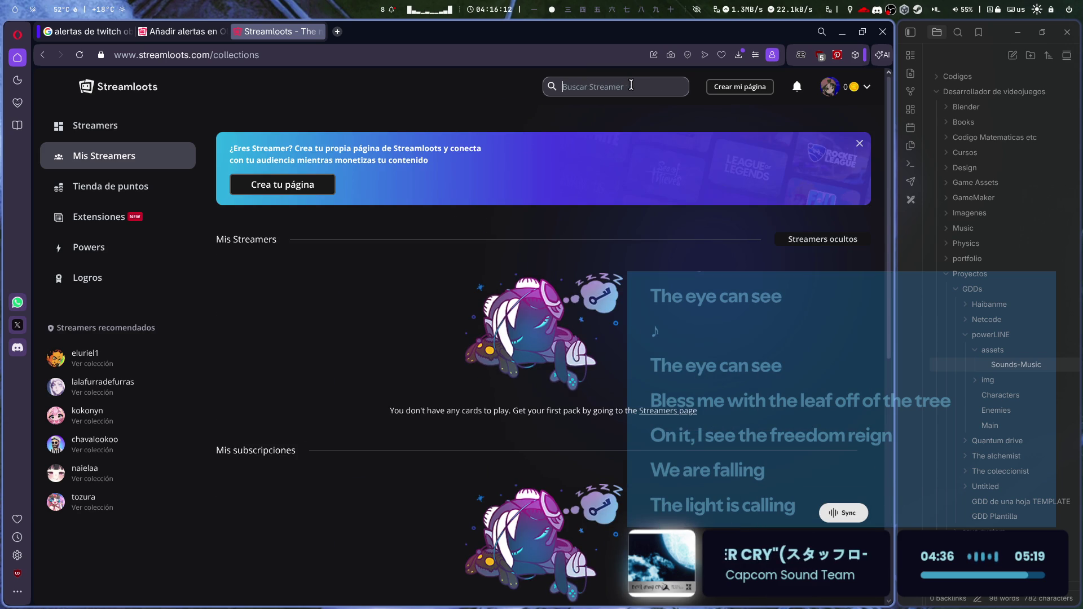
left_click(183, 31)
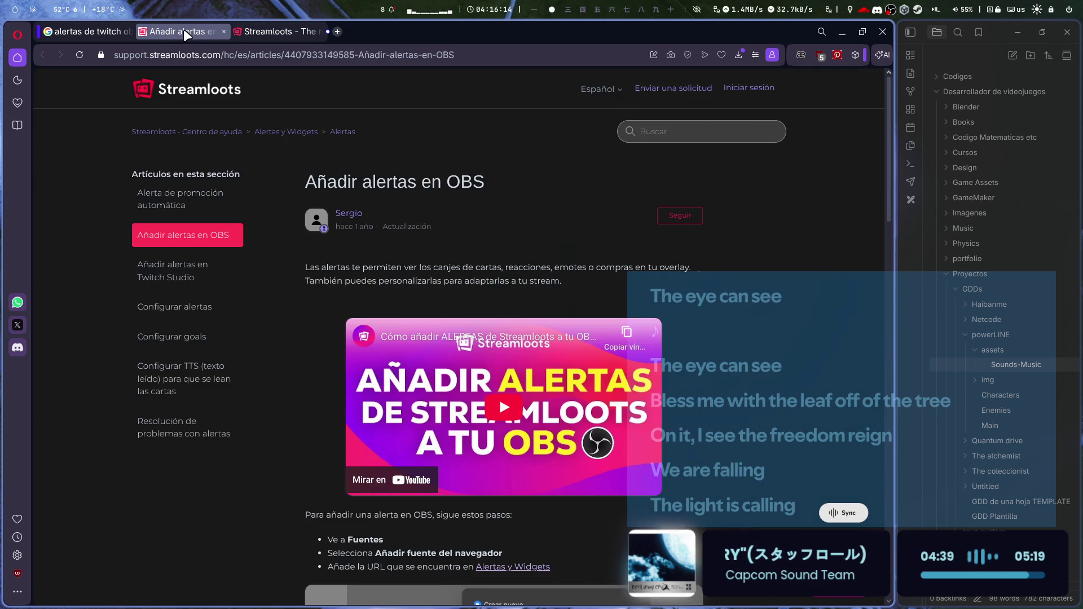
- Choose '1-25 espectadores' as the community size on the Streamloots create-page tab
scroll(519, 364, "down", 4)
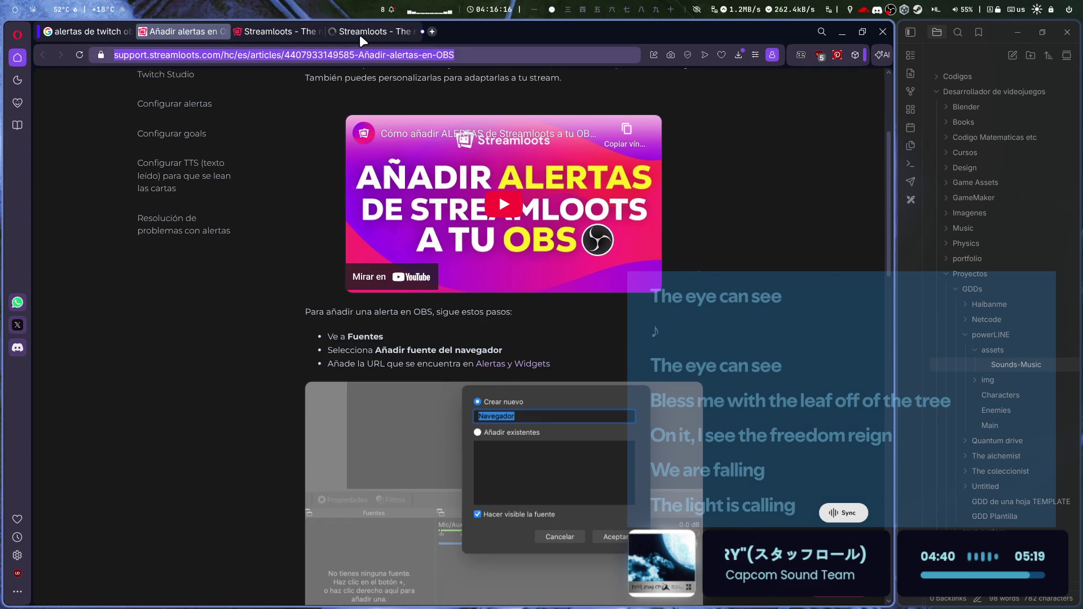
left_click(258, 31)
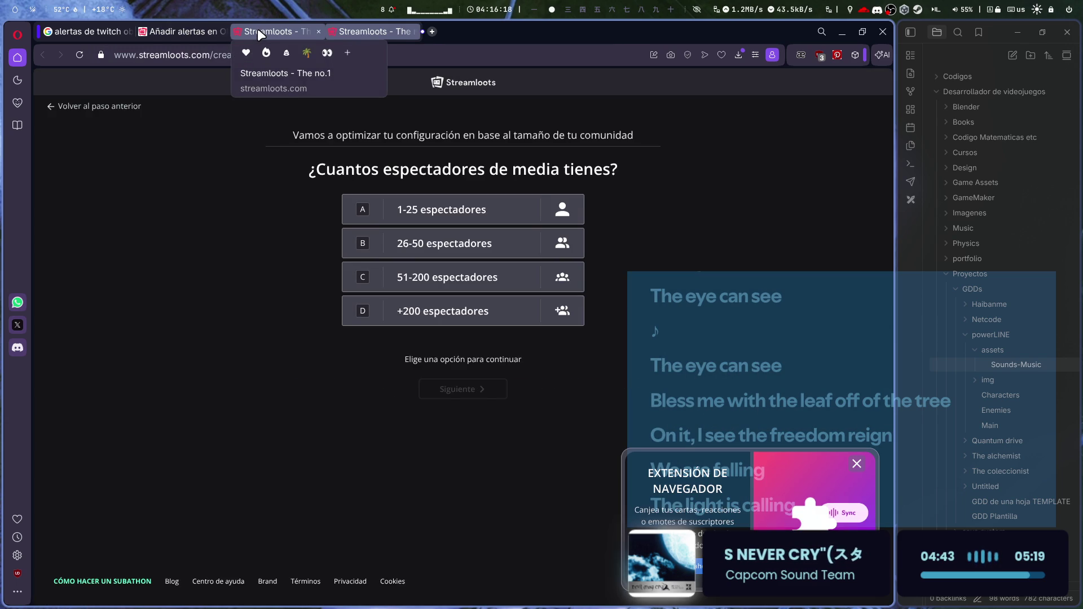
left_click(503, 208)
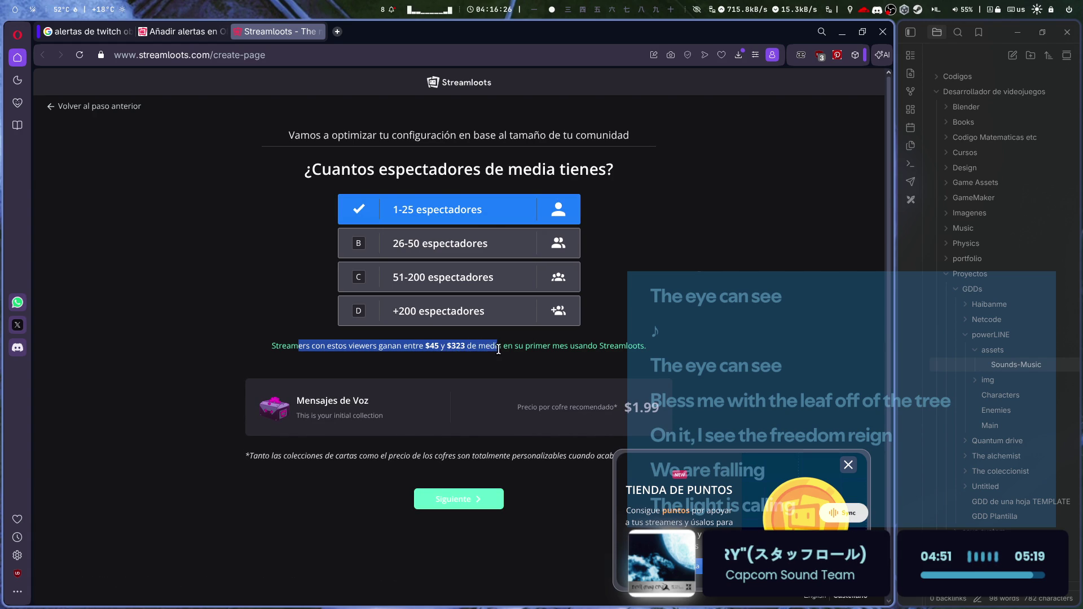
scroll(736, 357, "down", 1)
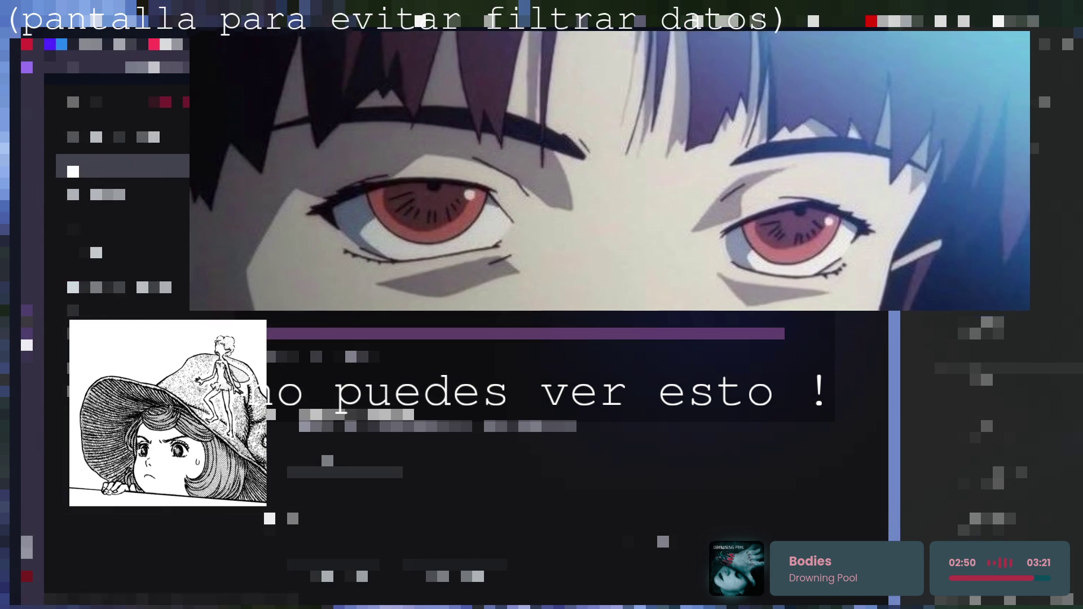
- Return to Opera's Google results page for 'alertas de twitch obs'
left_click(113, 200)
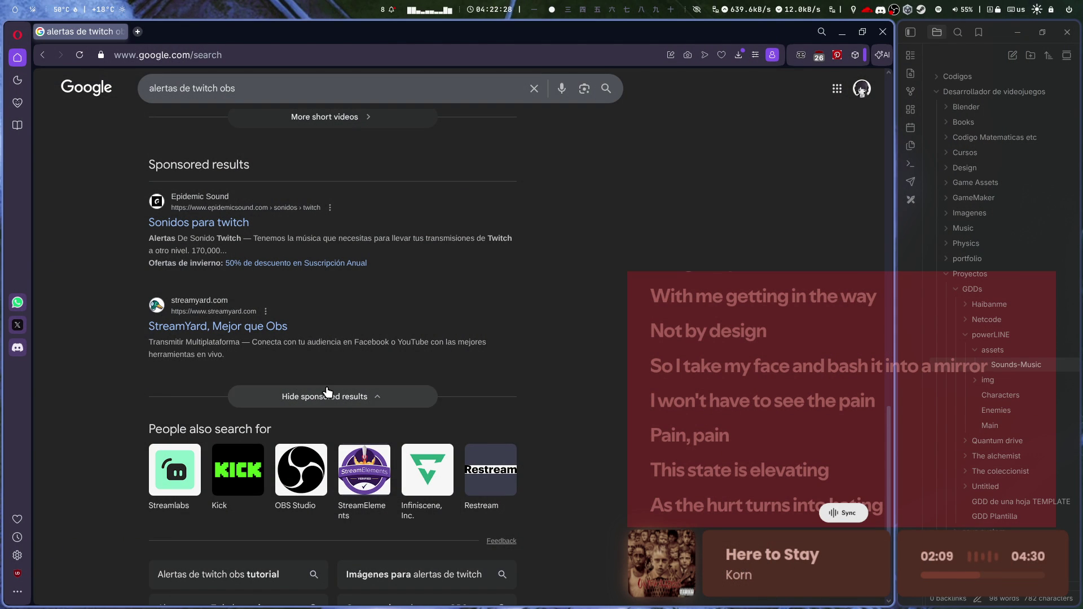
- Clear a stray text selection and move to the next page of results
left_click_drag(426, 237, 531, 238)
left_click(531, 238)
scroll(515, 293, "down", 4)
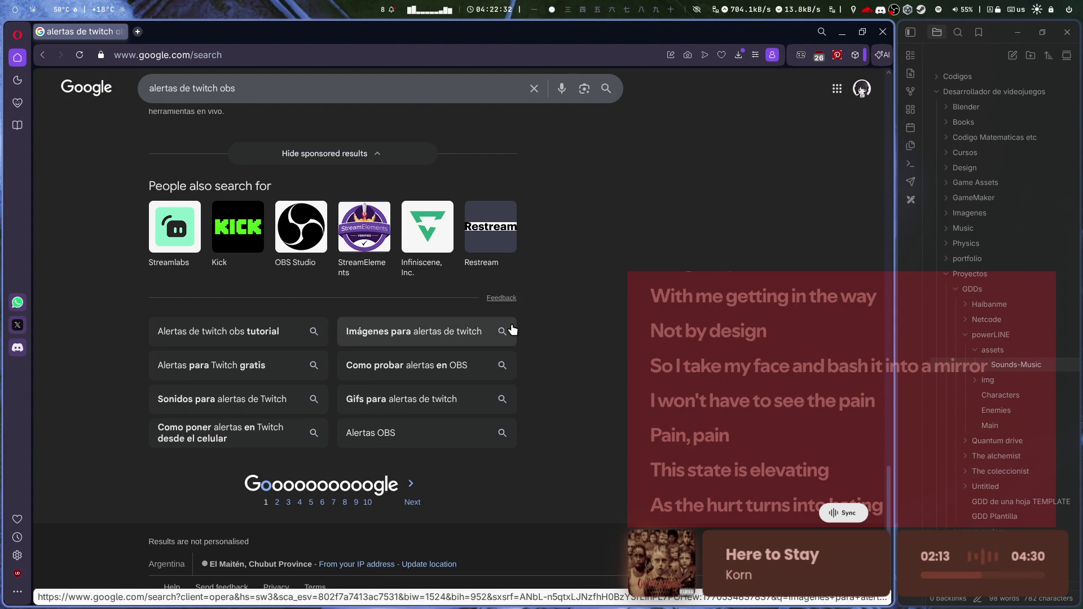
left_click(415, 502)
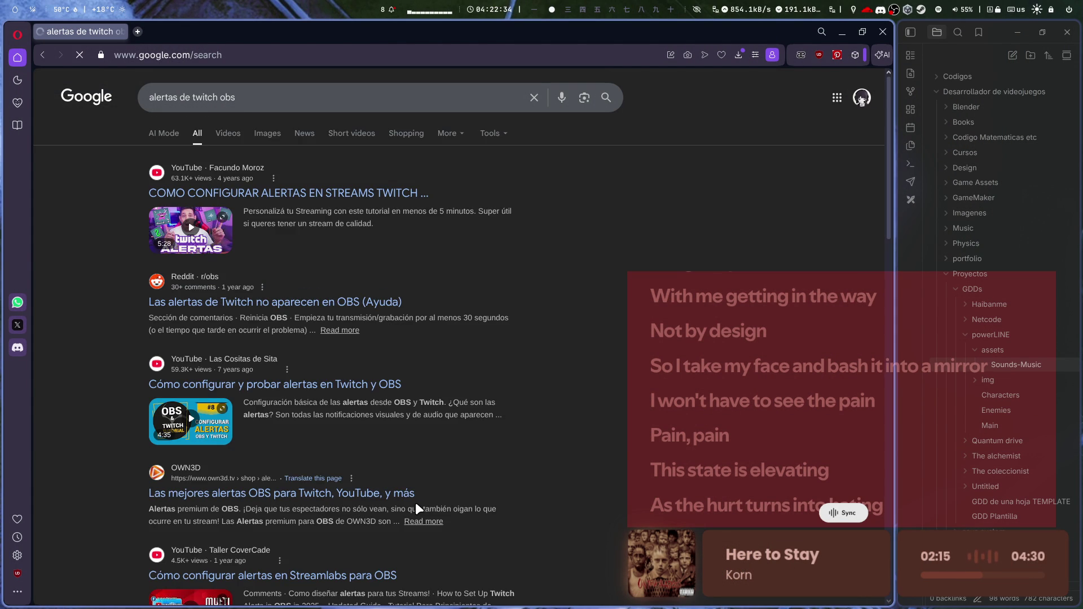
scroll(379, 248, "down", 3)
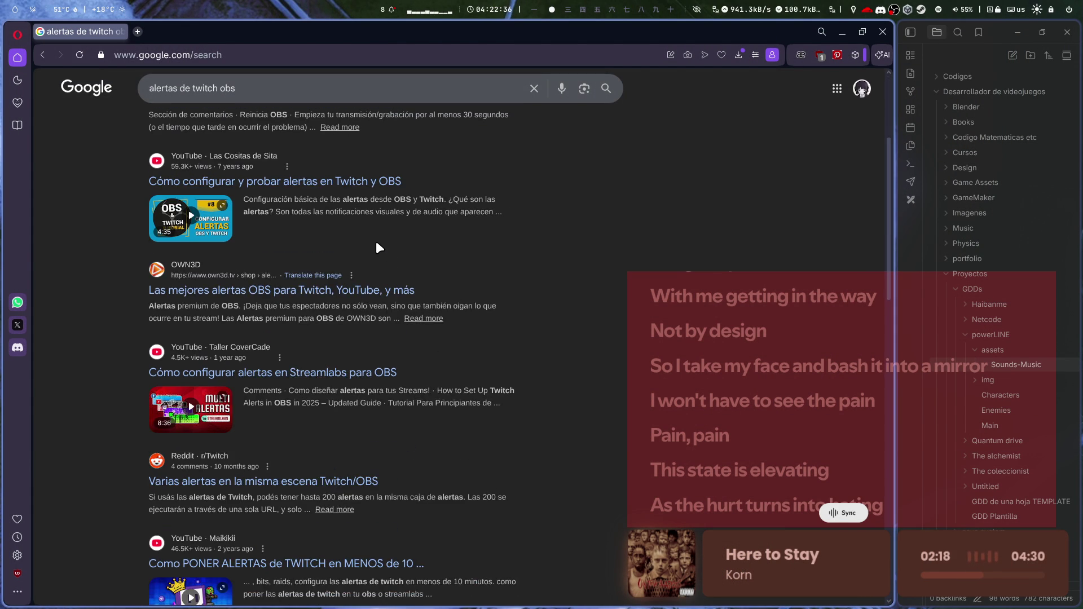
- Refine the query to 'alertas de twitch obs linux' and read the AI Overview
left_click(273, 84)
type("linux'")
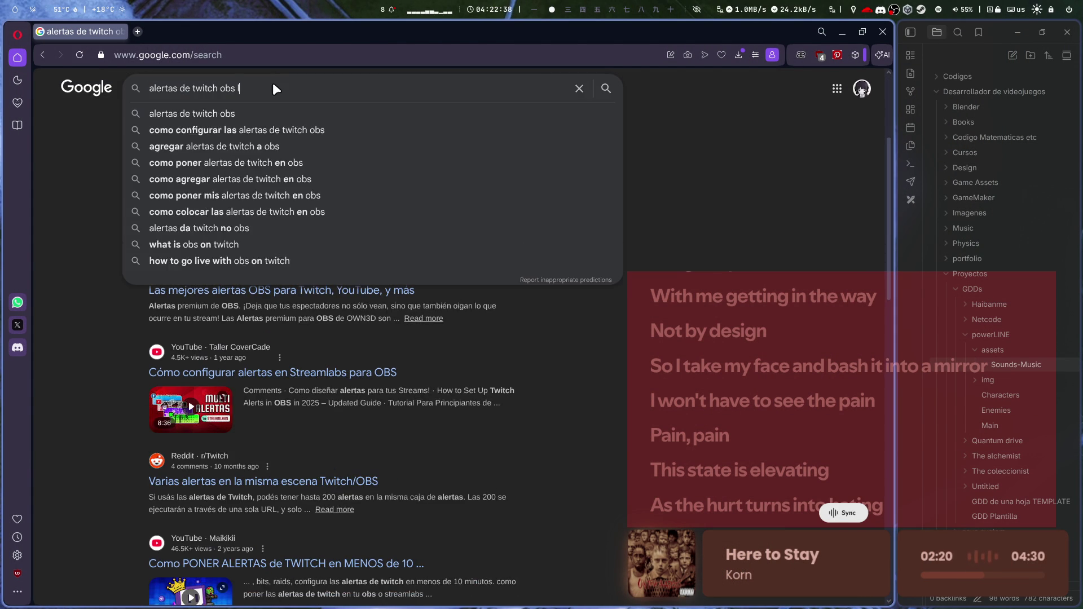
key("Return")
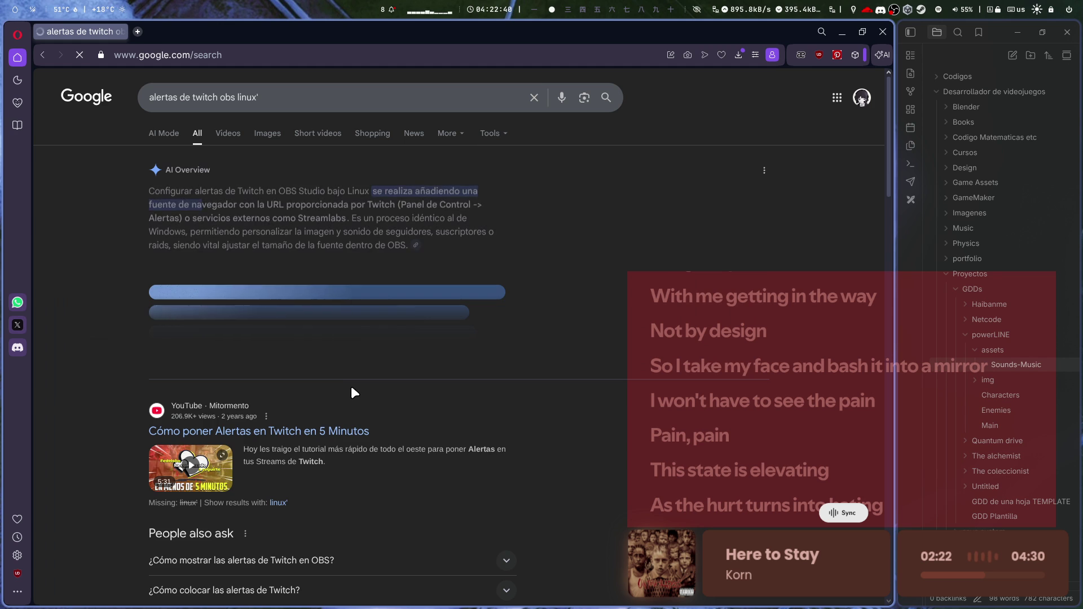
left_click_drag(286, 193, 471, 202)
left_click(468, 235)
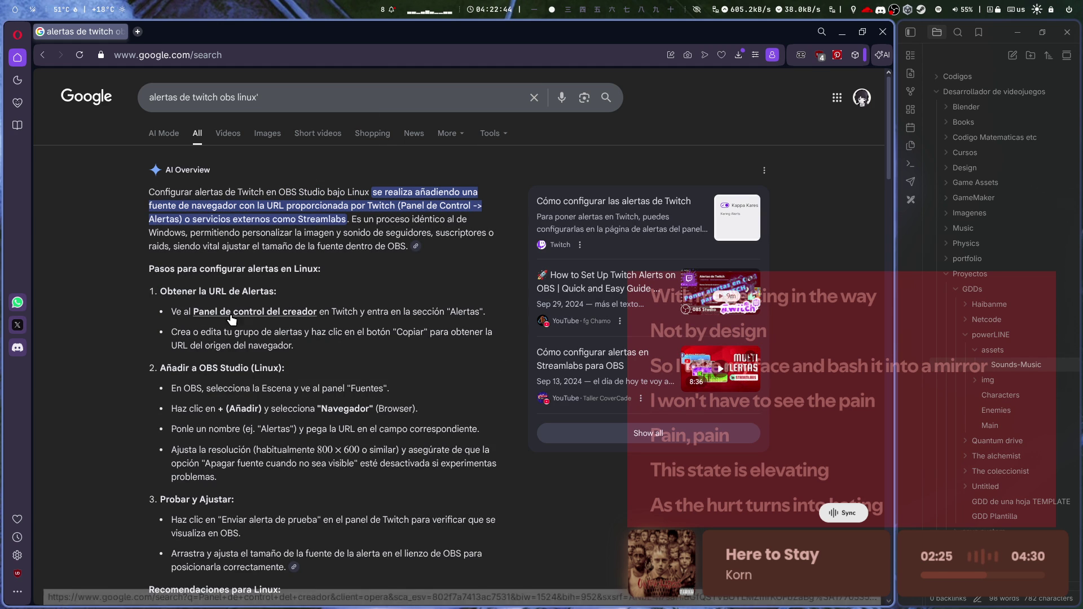
- Open the 'Panel de control del creador' link in a new tab and switch to it
left_click(252, 314)
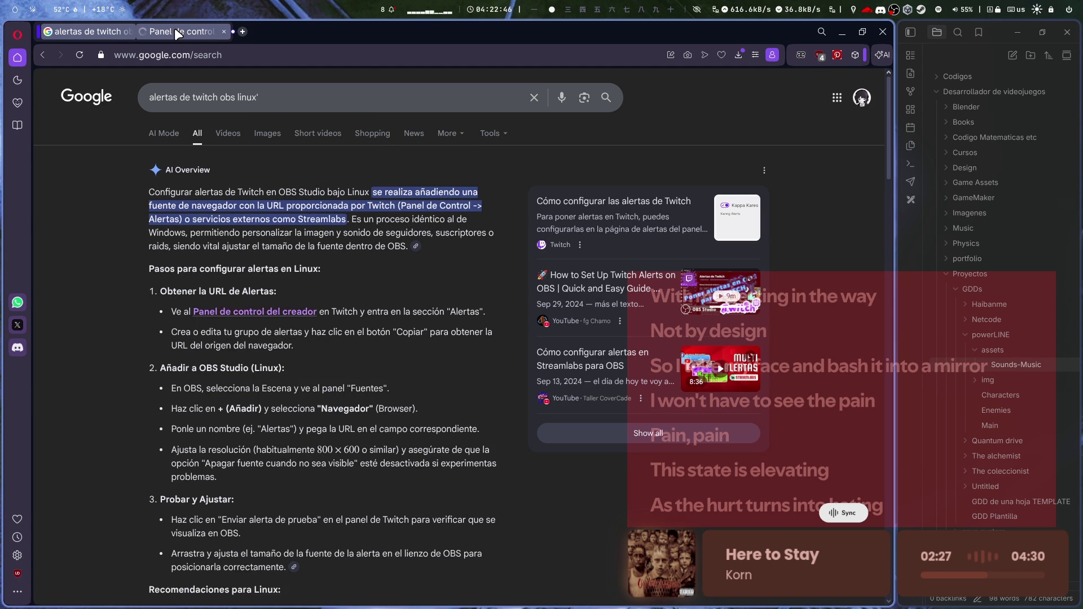
scroll(244, 307, "down", 5)
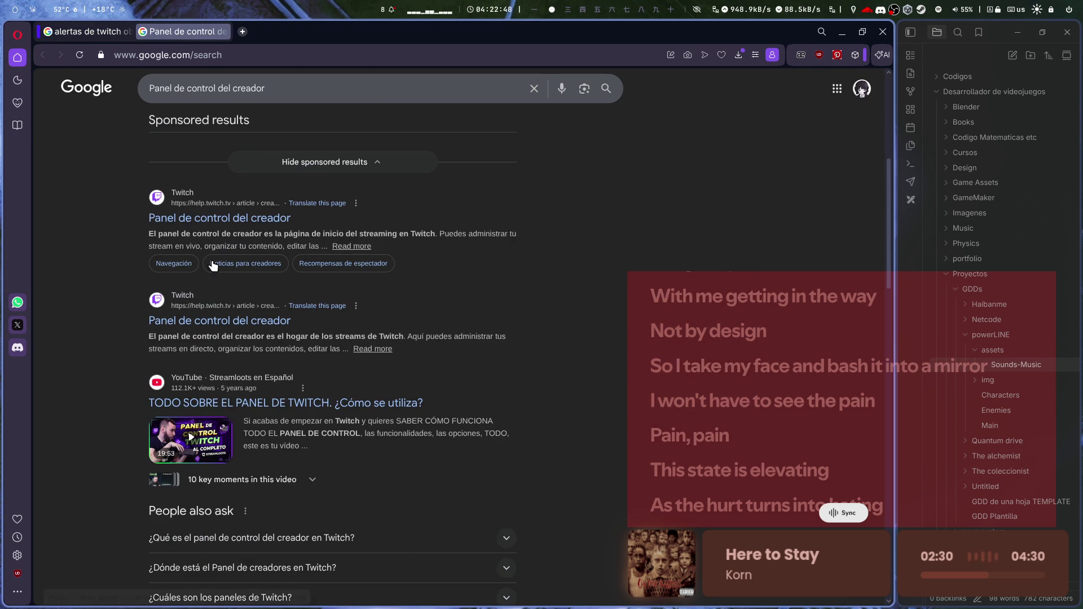
left_click(72, 28)
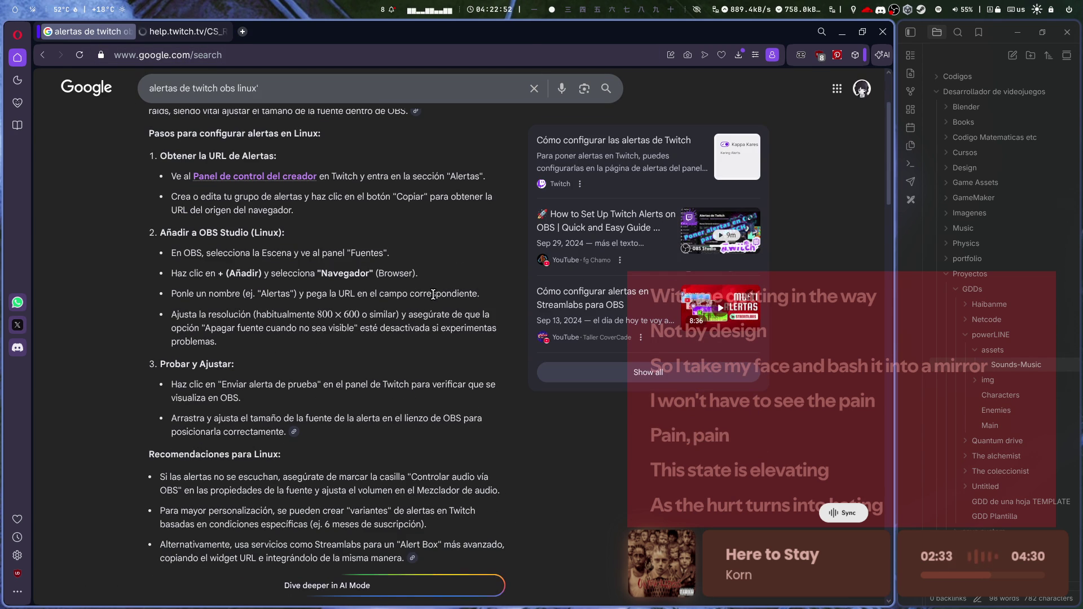
scroll(433, 294, "down", 3)
key("ctrl+Tab")
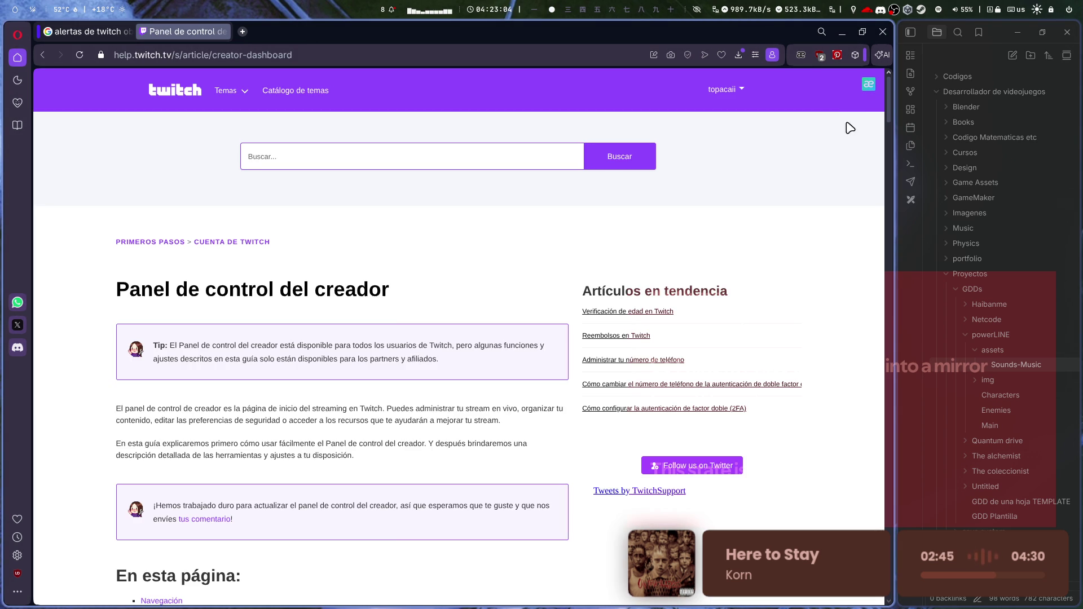
- Force dark mode on the creator dashboard help page, close it, and load Twitch in a new tab
right_click(410, 285)
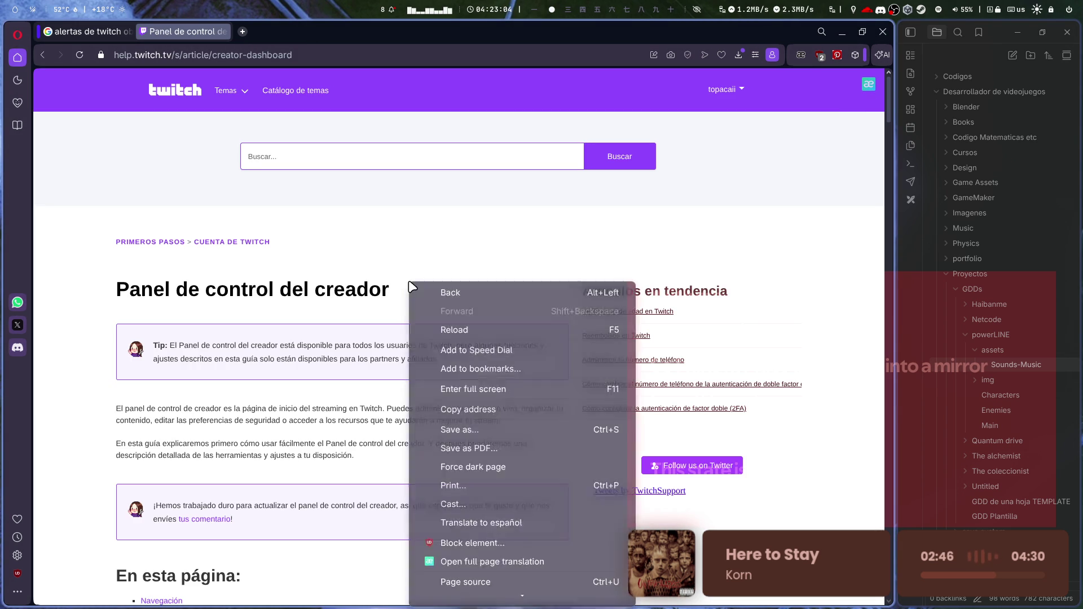
left_click(485, 466)
scroll(484, 428, "down", 1)
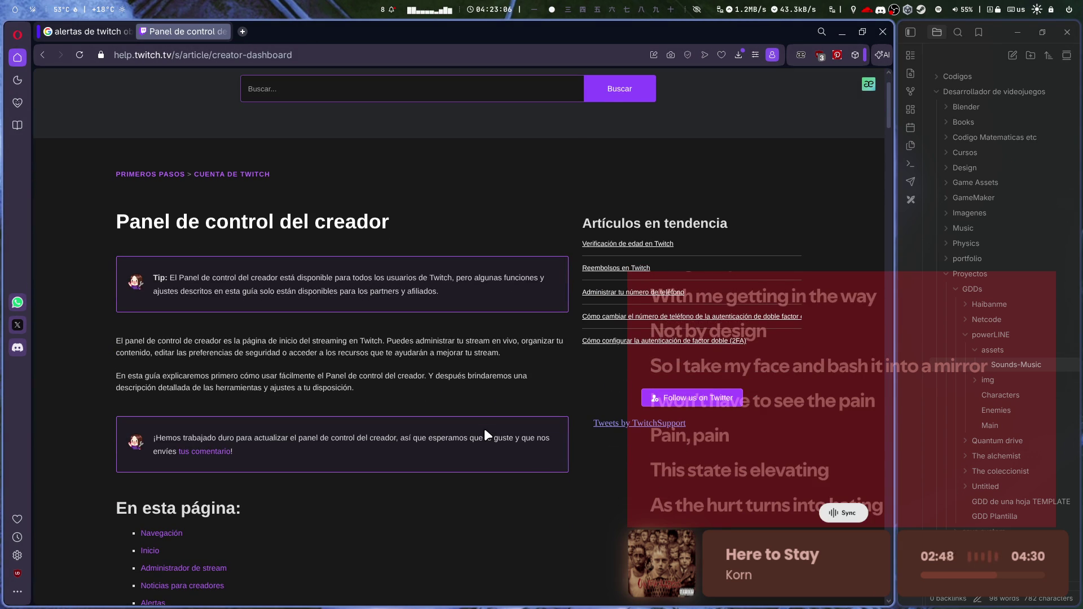
scroll(483, 428, "up", 1)
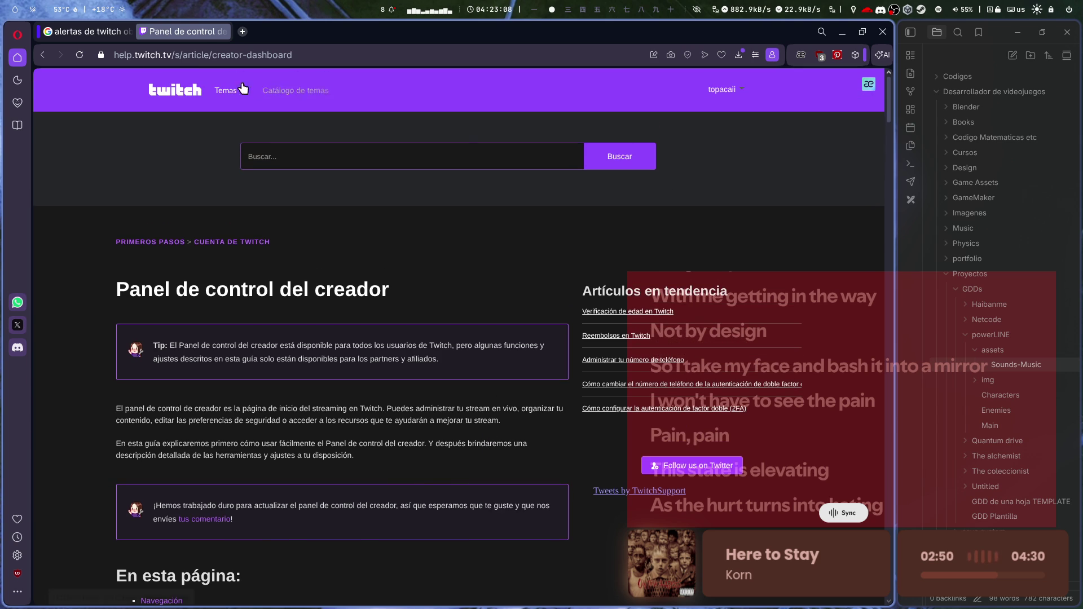
middle_click(181, 30)
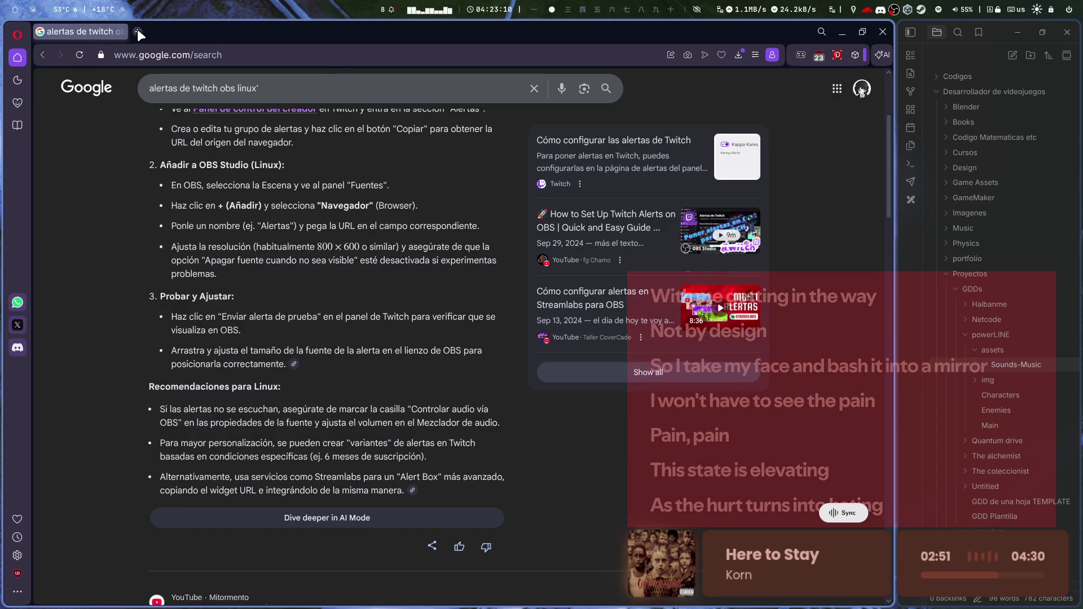
left_click(137, 32)
left_click(409, 223)
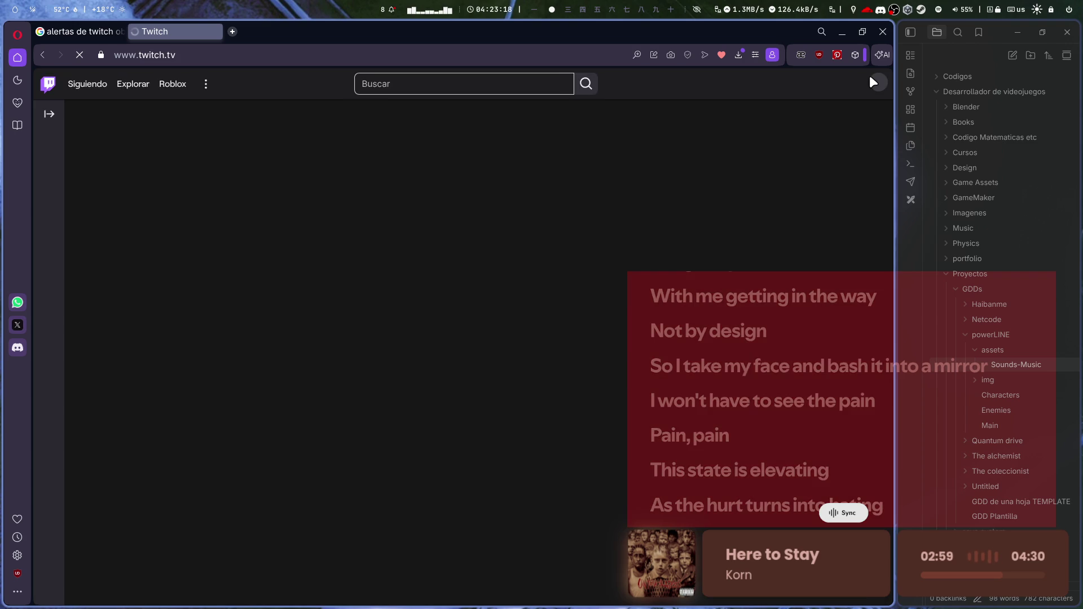
- Go to the Creator Dashboard's stream Alertas page from the account menu
left_click(876, 82)
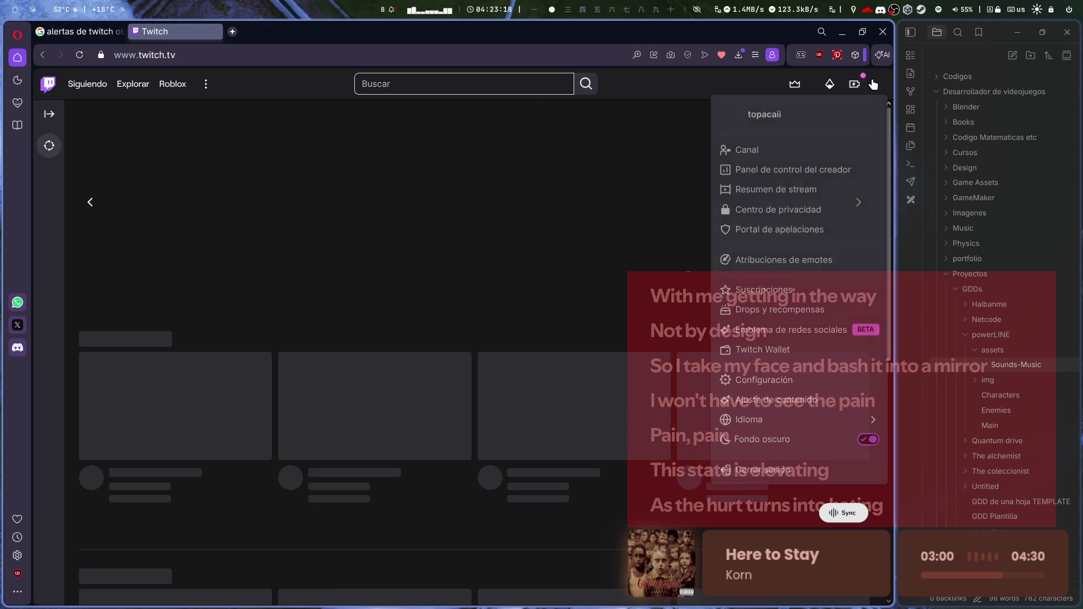
left_click(811, 169)
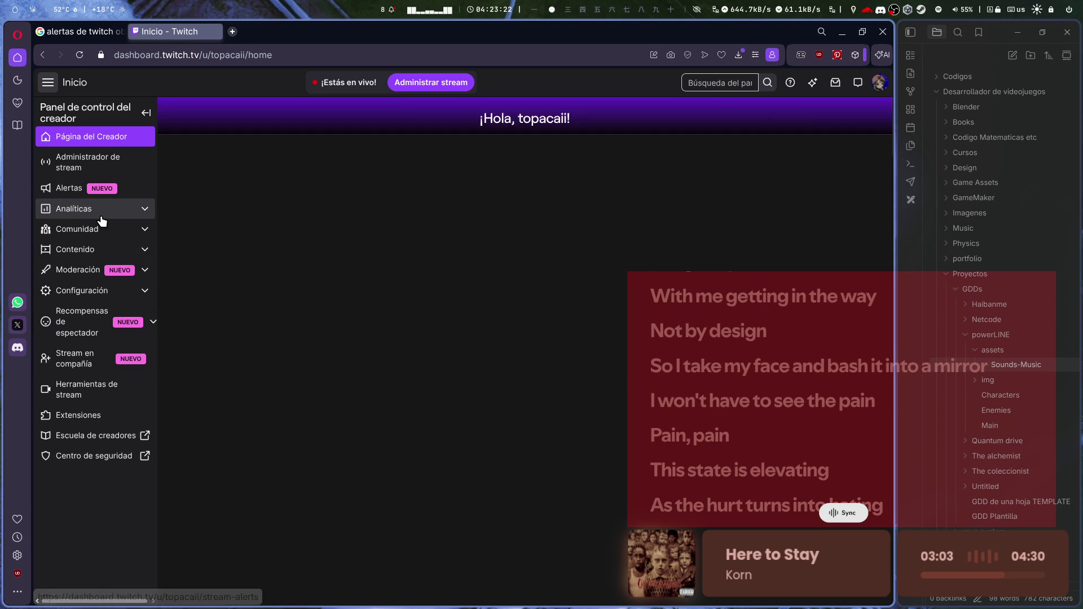
left_click(110, 187)
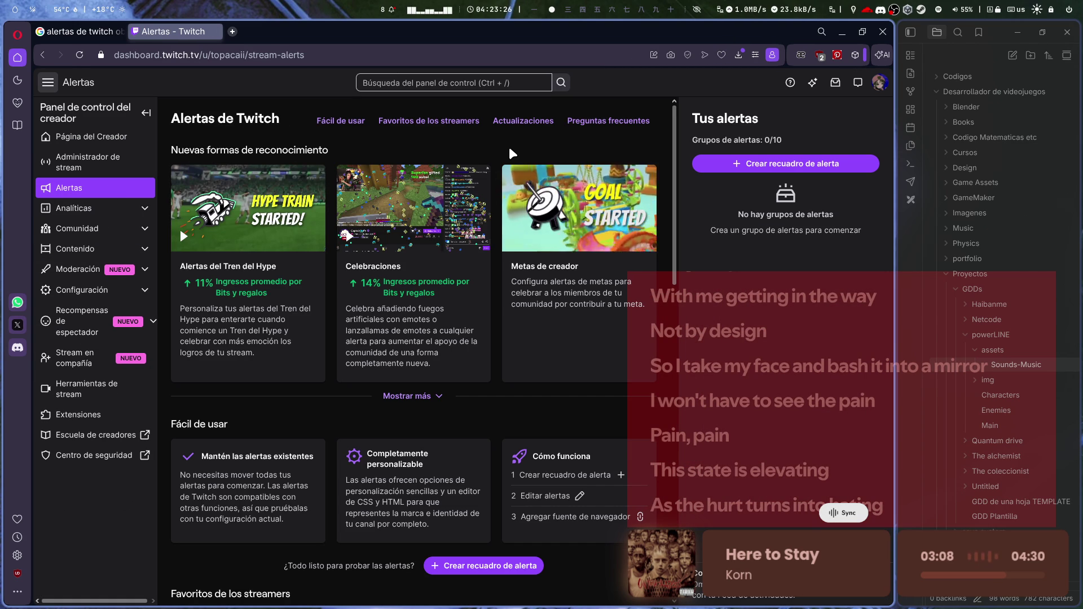
- Dismiss the alert editor tour and copy Alerts Box 1's browser source URL
scroll(445, 464, "down", 2)
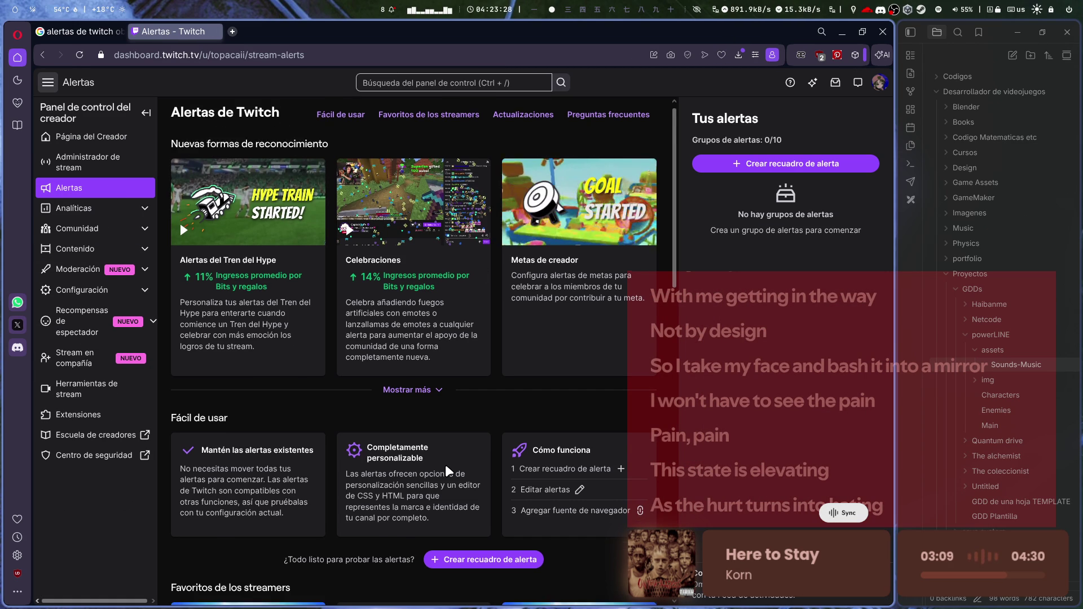
scroll(380, 485, "down", 1)
scroll(381, 485, "down", 5)
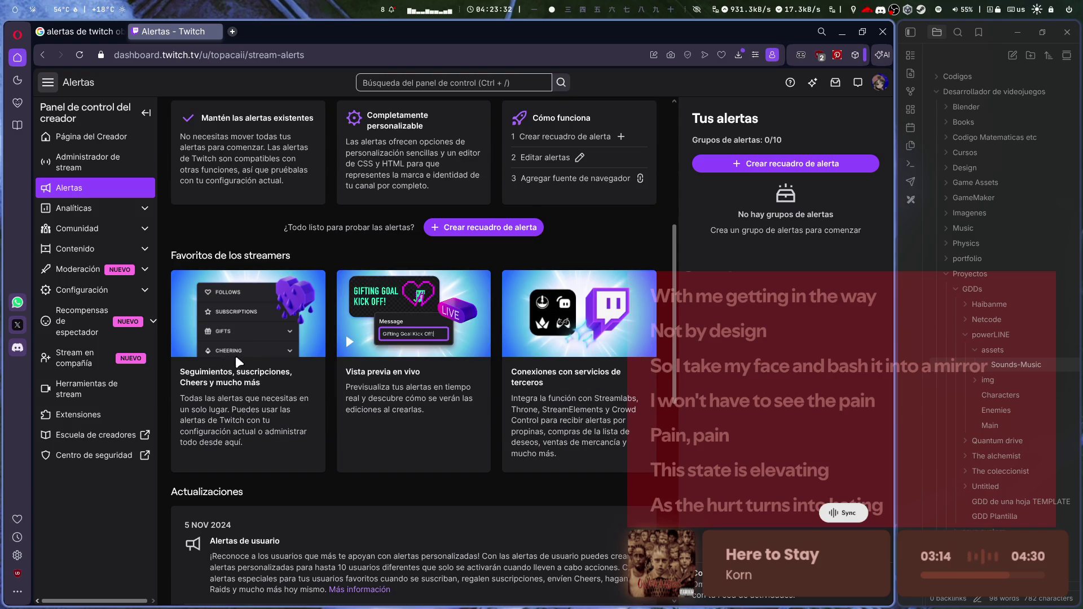
scroll(310, 403, "down", 7)
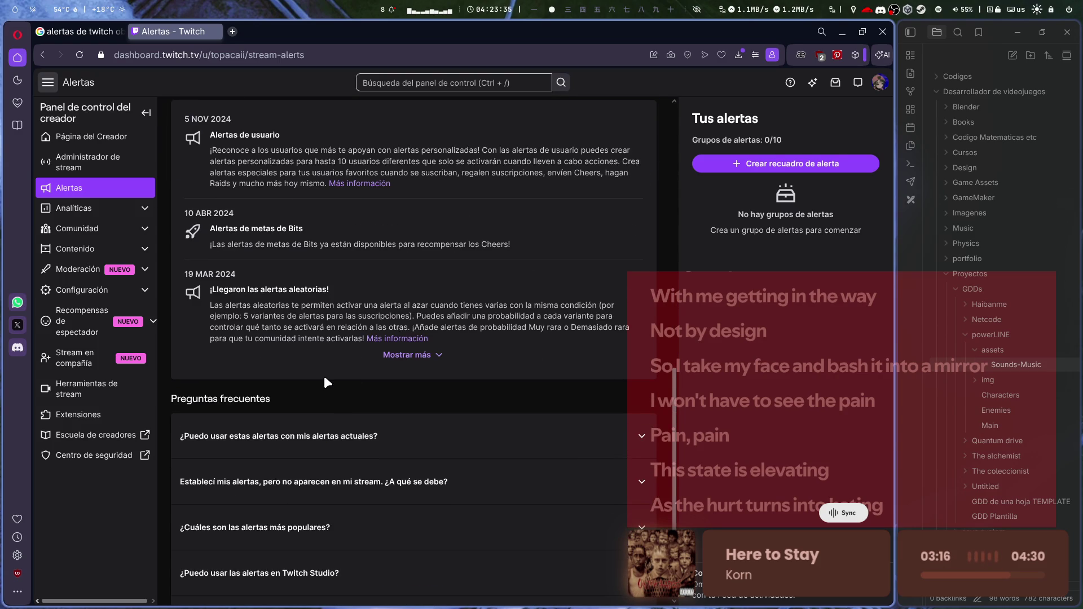
scroll(573, 450, "down", 1)
scroll(476, 404, "up", 7)
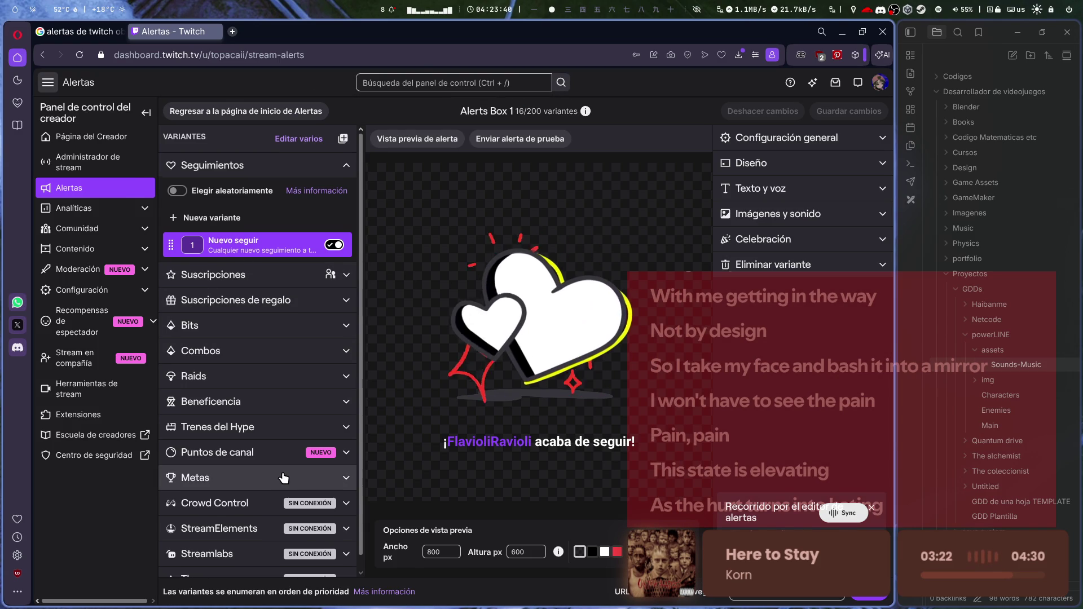
scroll(285, 476, "down", 1)
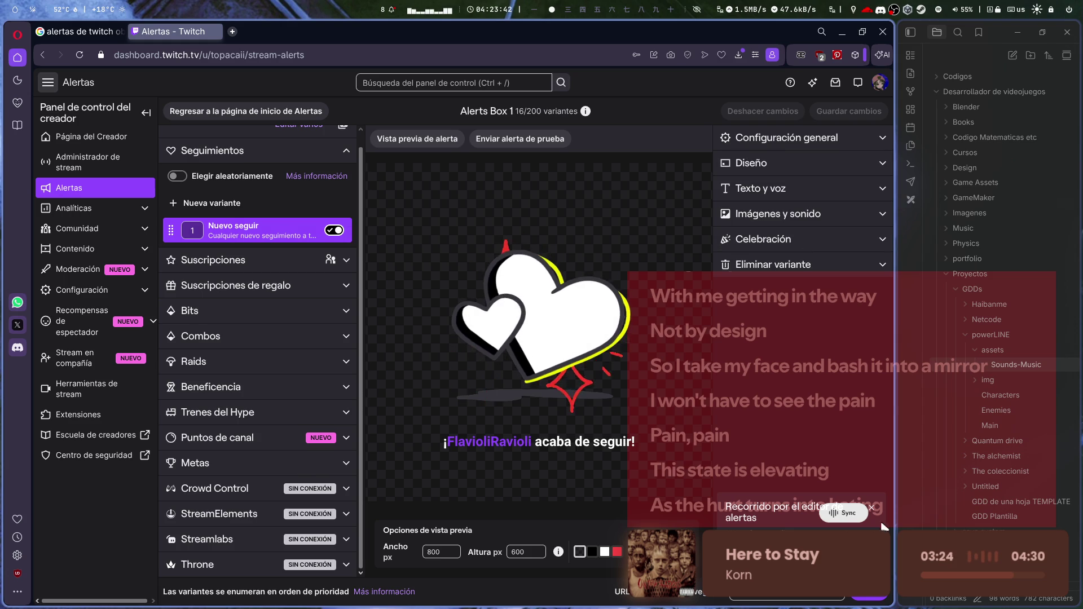
left_click(871, 509)
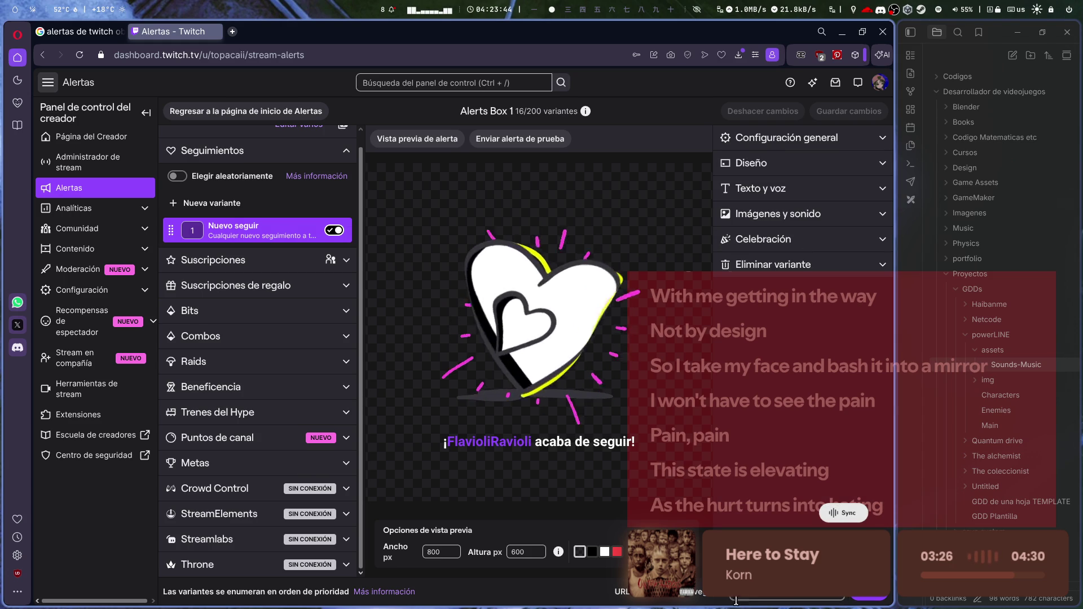
left_click(868, 593)
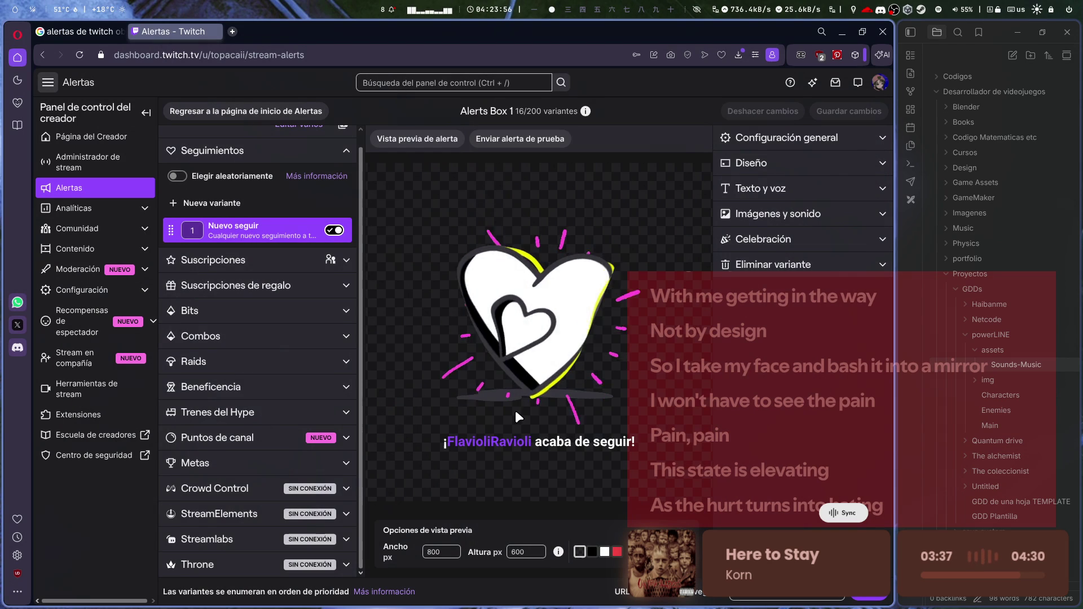
- Preview the Prime subscription alert, then open the follow alert variants
left_click(248, 262)
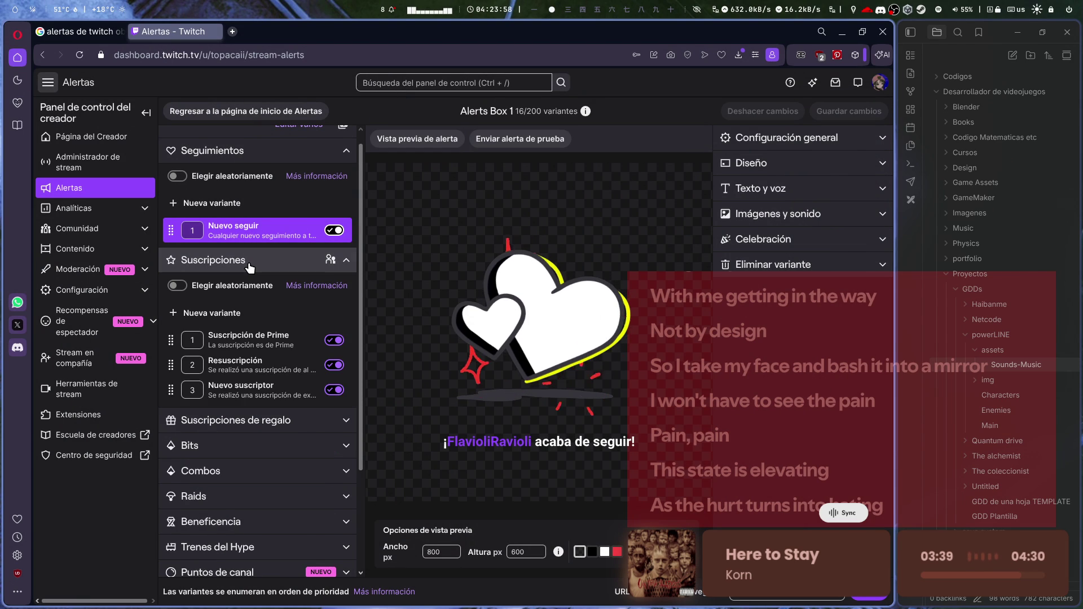
left_click(248, 261)
left_click(254, 161)
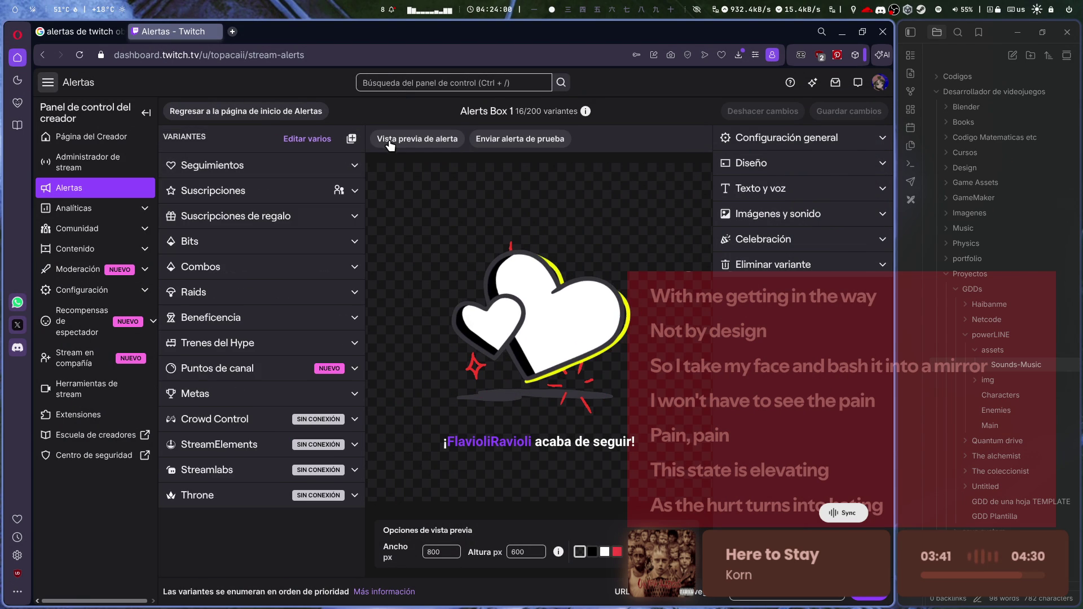
left_click(243, 194)
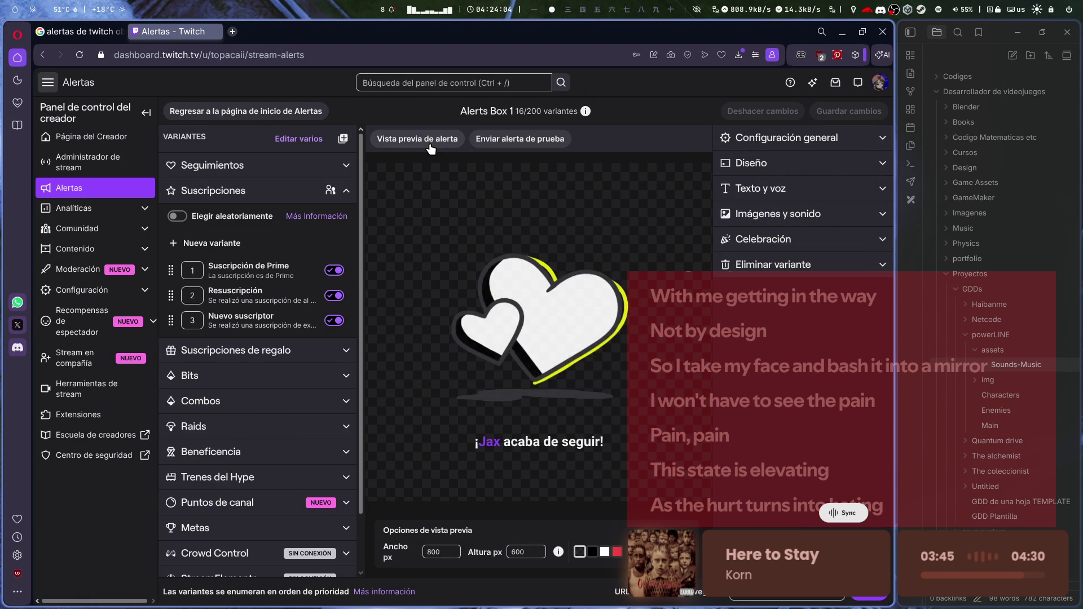
left_click(248, 190)
left_click(248, 191)
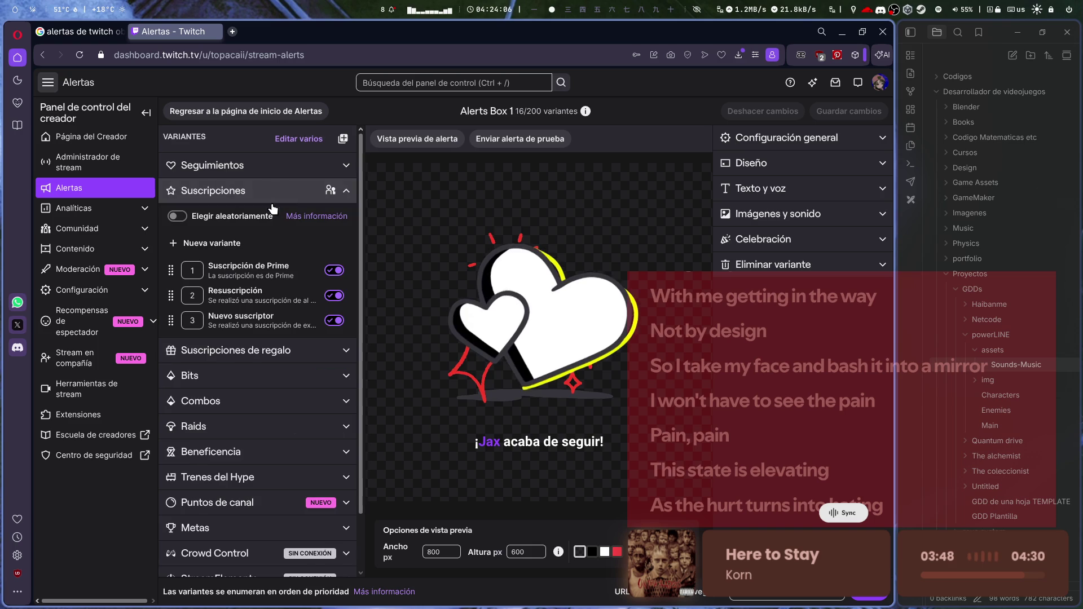
left_click(239, 274)
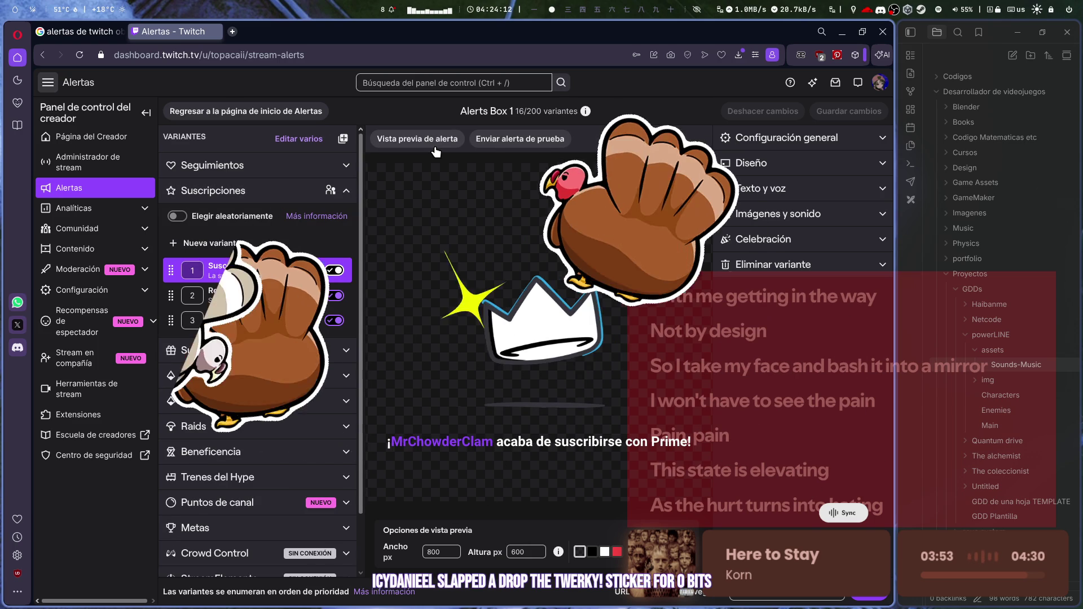
left_click(237, 166)
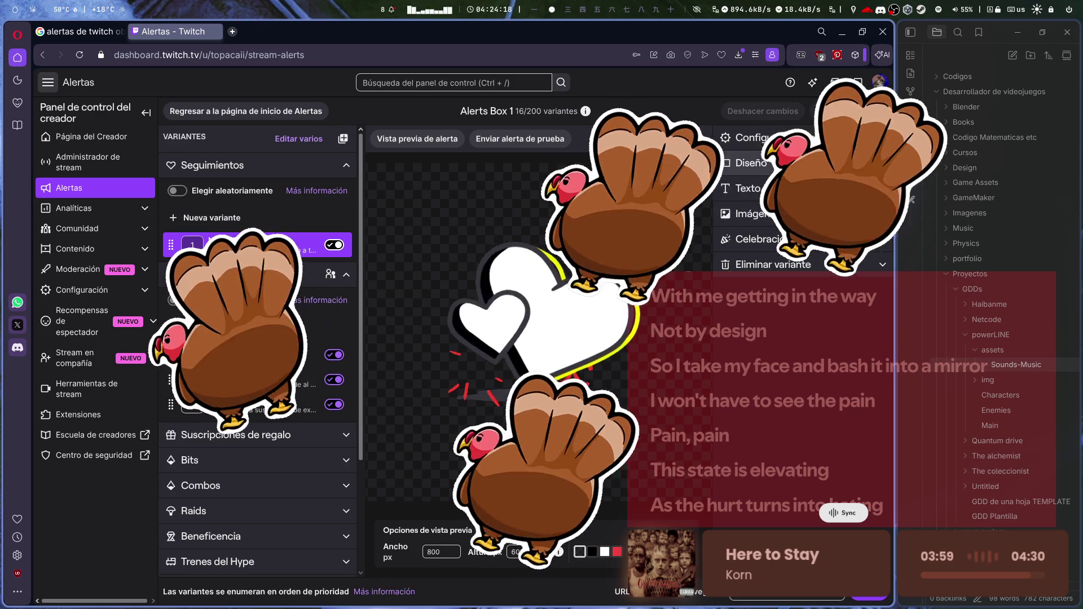
left_click(750, 163)
- Set the follow alert to the image-beside-message layout and open Imágenes y sonido
left_click(797, 262)
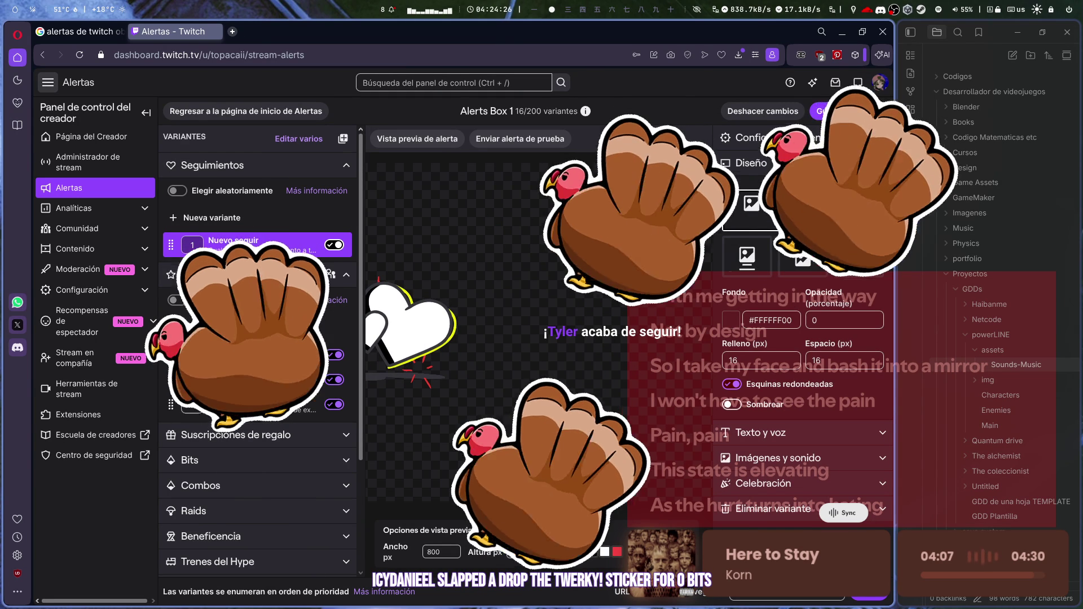
left_click(824, 469)
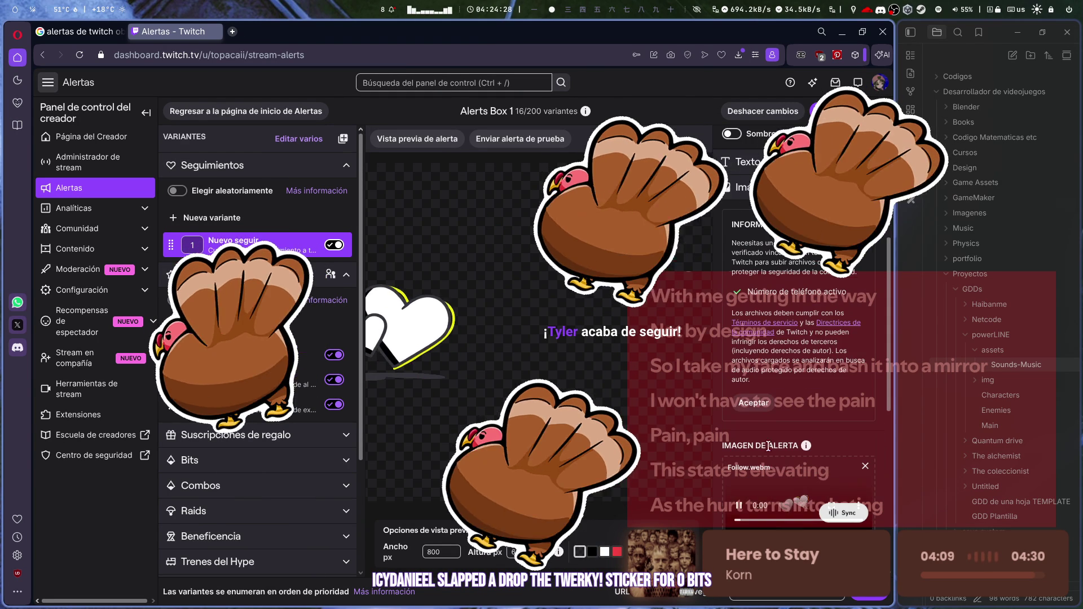
scroll(821, 471, "down", 5)
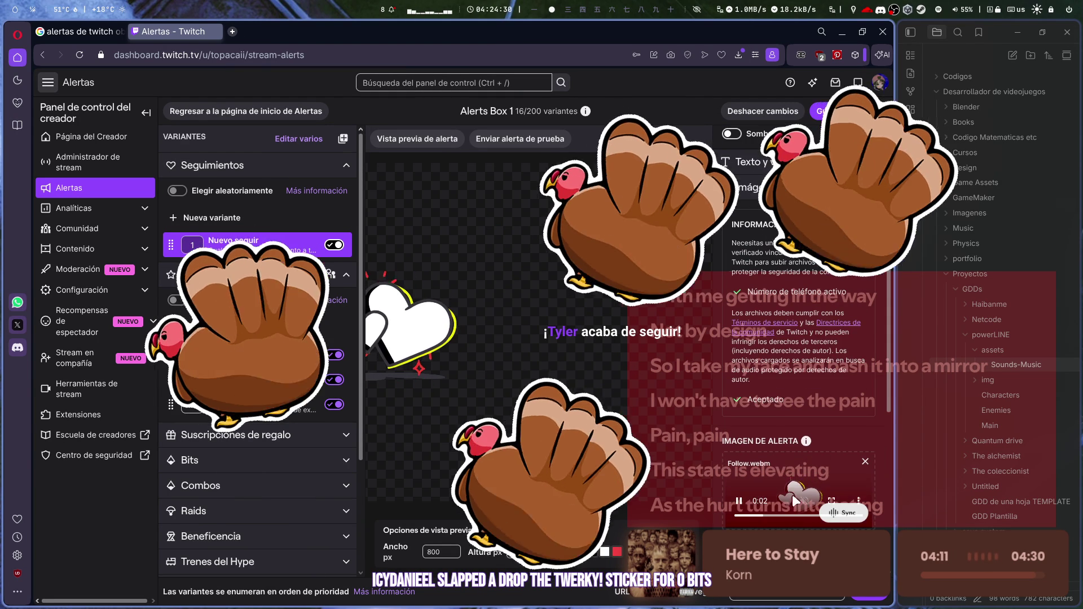
scroll(793, 490, "down", 2)
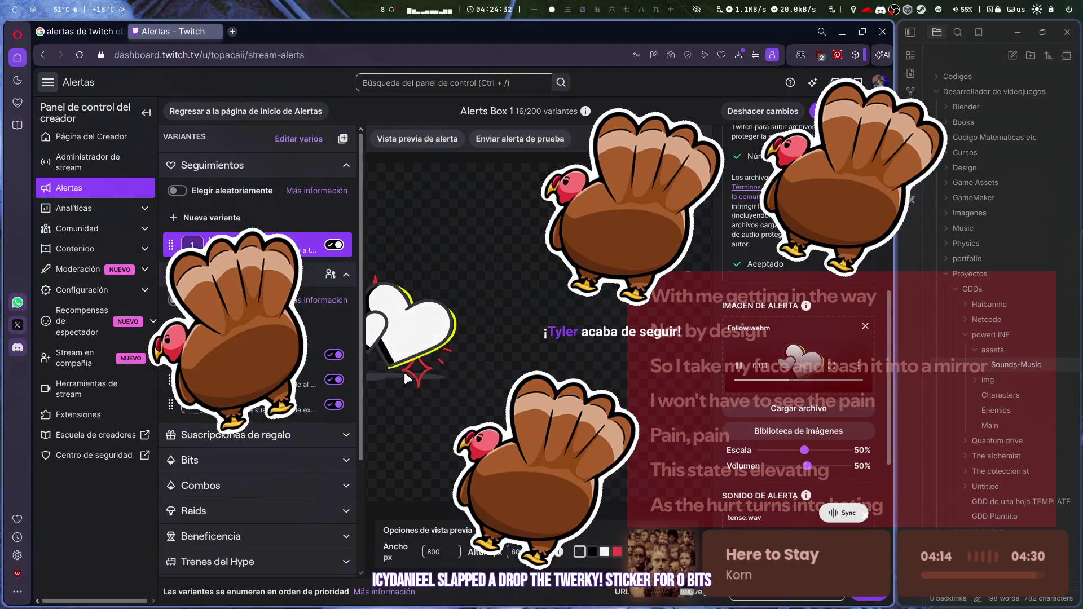
- Start an alert image upload and browse to the Pictures > Valorant folder
left_click(810, 407)
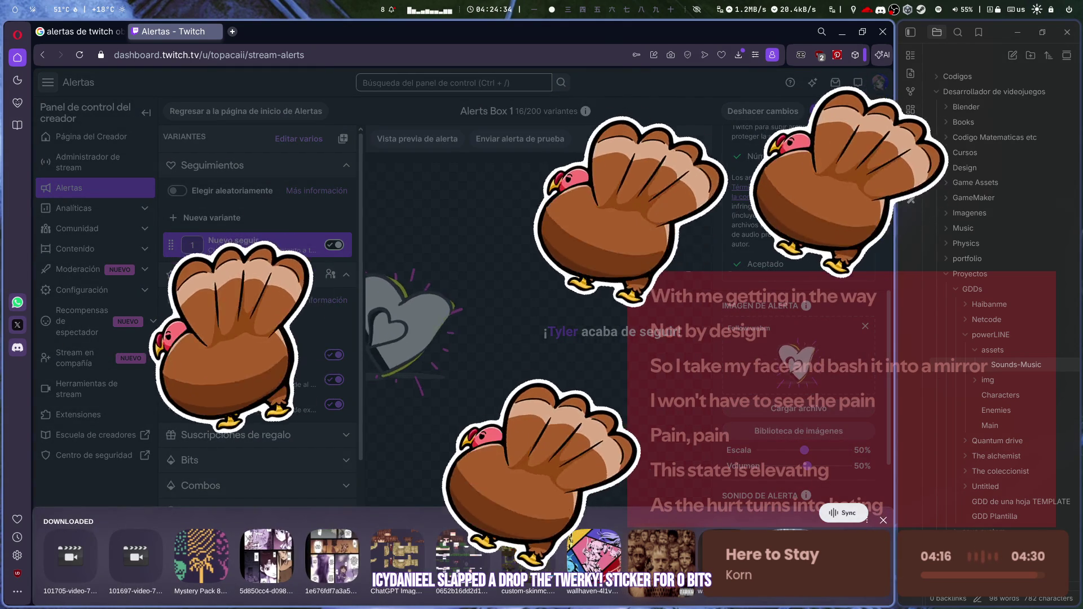
left_click(840, 529)
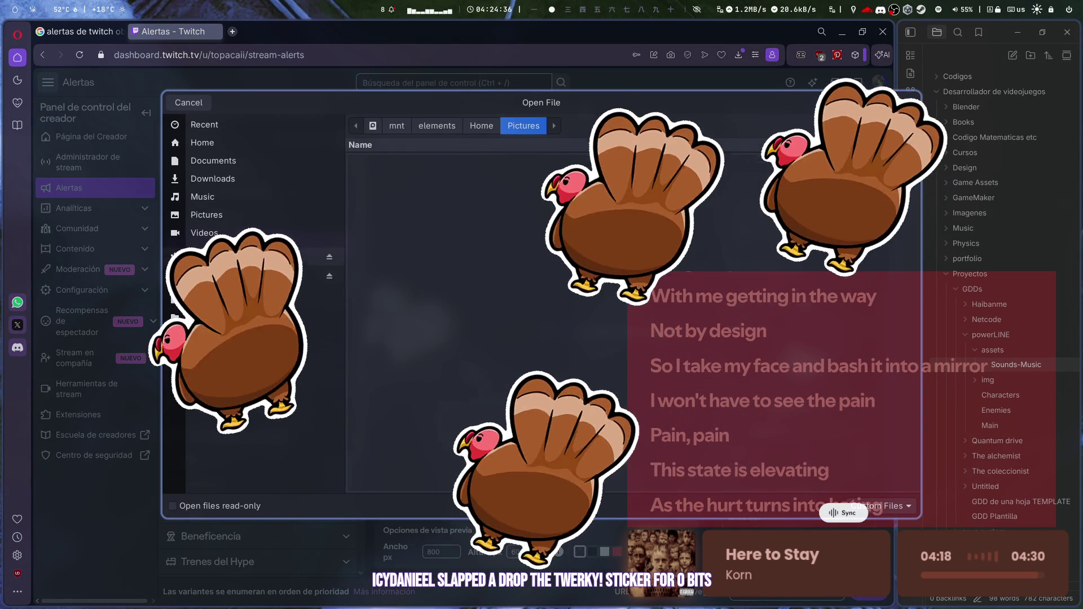
left_click(254, 257)
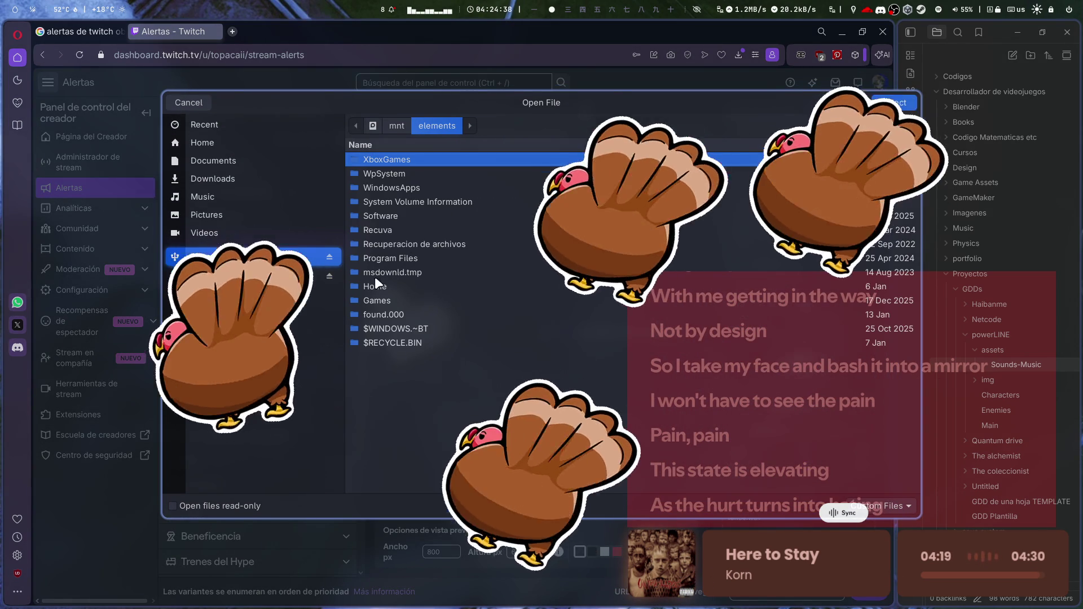
double_click(376, 286)
double_click(388, 219)
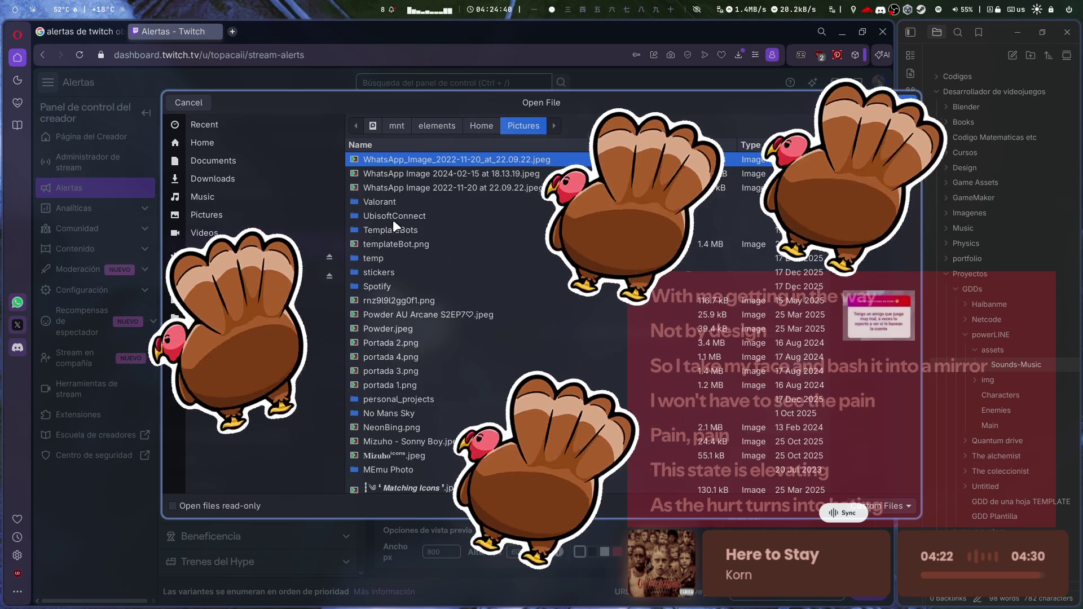
double_click(390, 201)
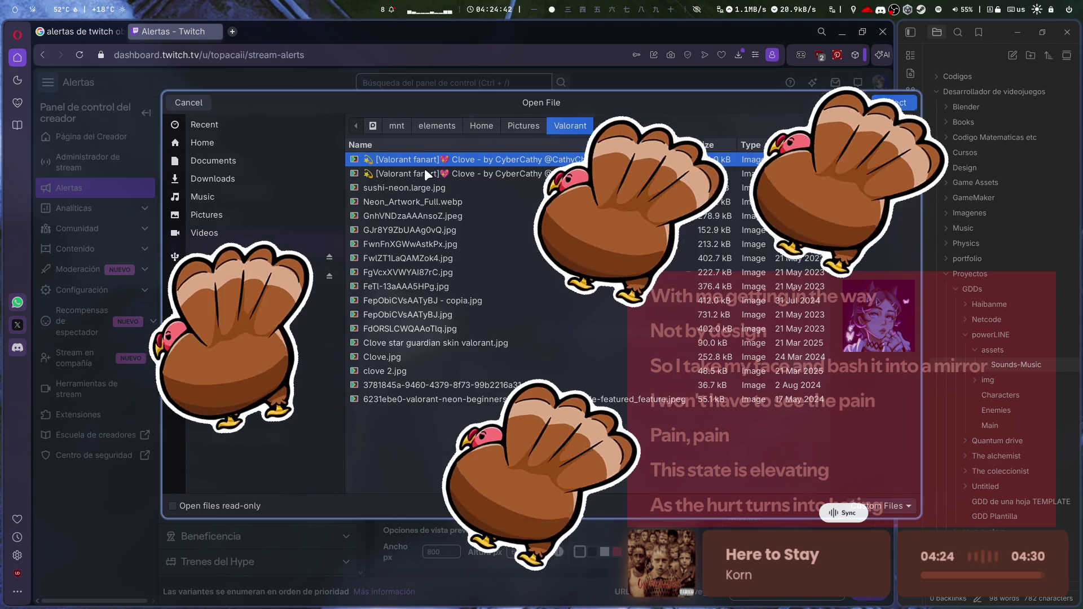
- Preview the Valorant images and upload GJr8Y9ZbUAAg0vQ.jpg as the follow alert image
left_click(429, 165)
left_click(411, 187)
left_click(404, 228)
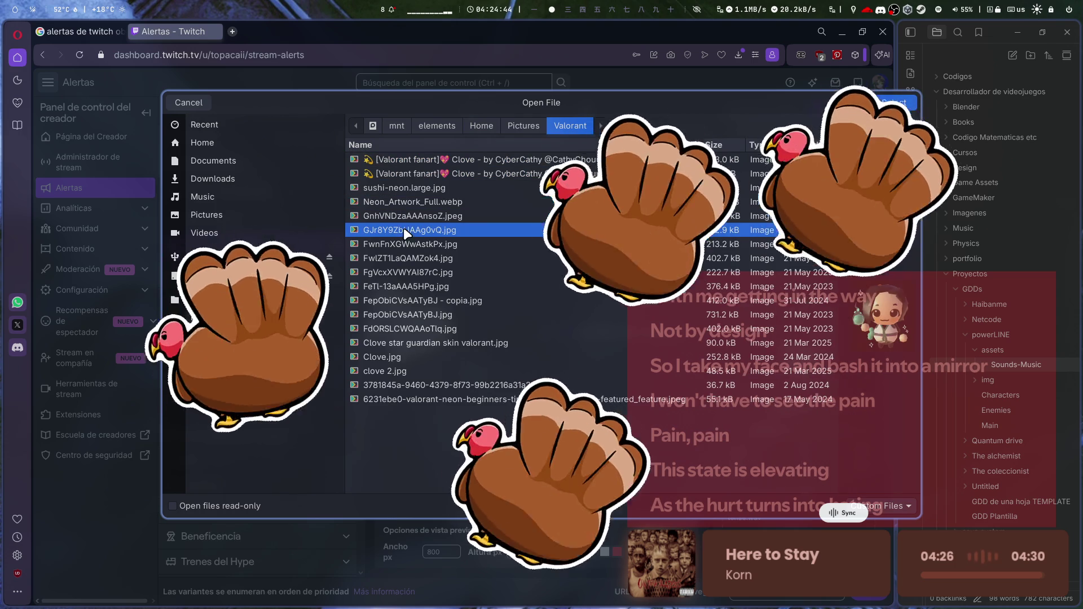
left_click(411, 257)
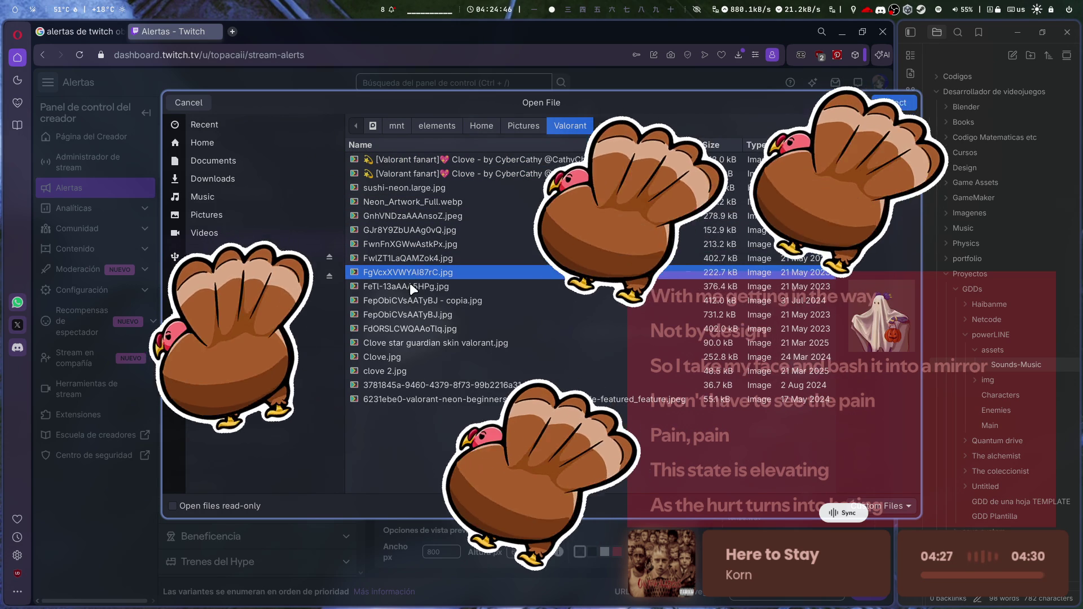
left_click(409, 284)
left_click(407, 300)
left_click(411, 314)
left_click(409, 343)
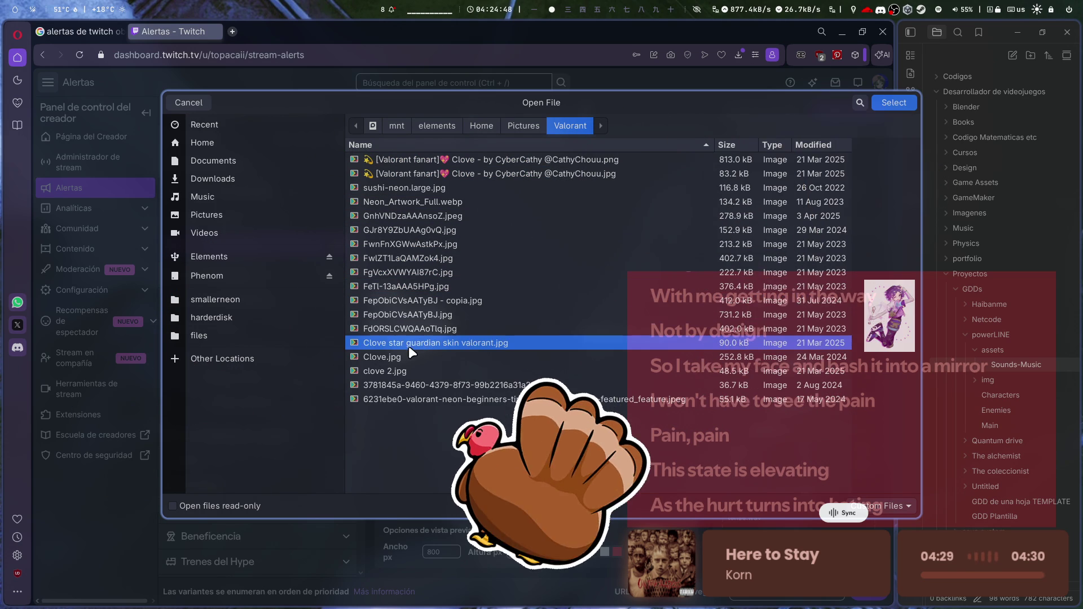
left_click(405, 396)
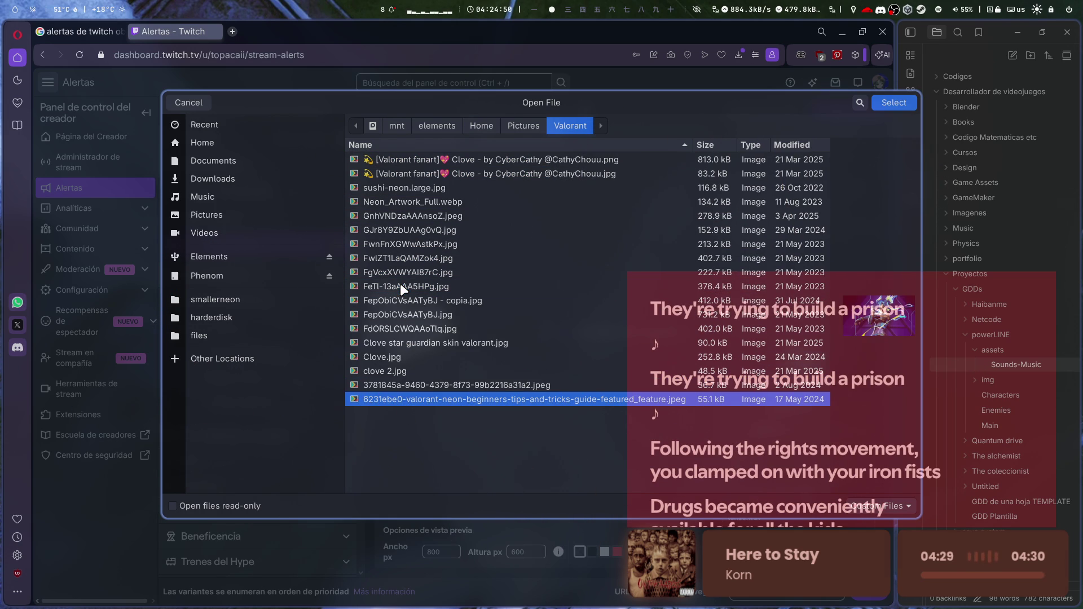
left_click(401, 285)
left_click(402, 270)
left_click(406, 257)
left_click(409, 243)
left_click(412, 230)
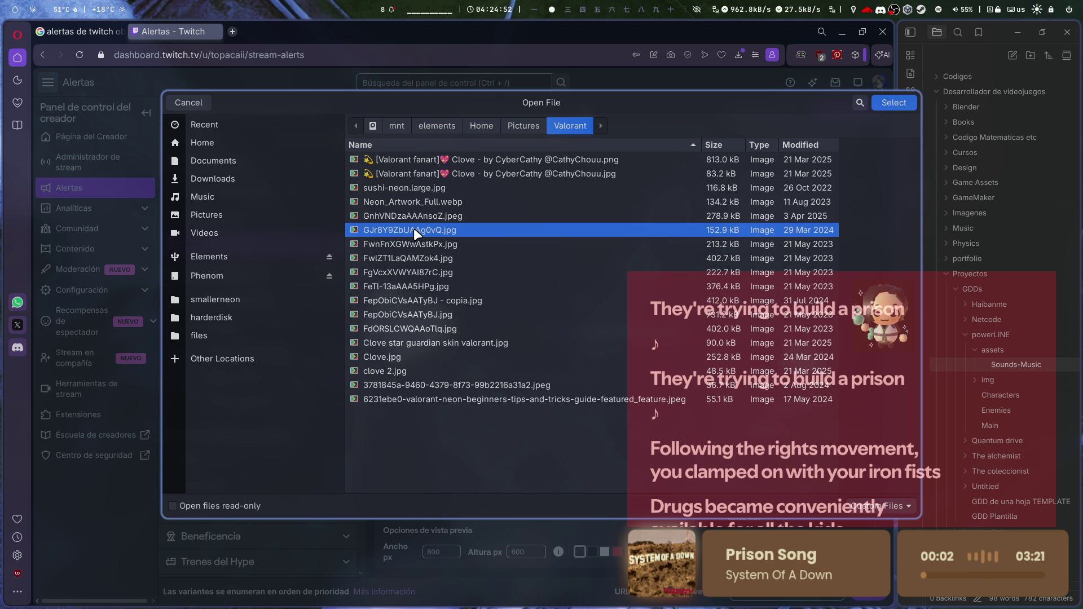
double_click(414, 228)
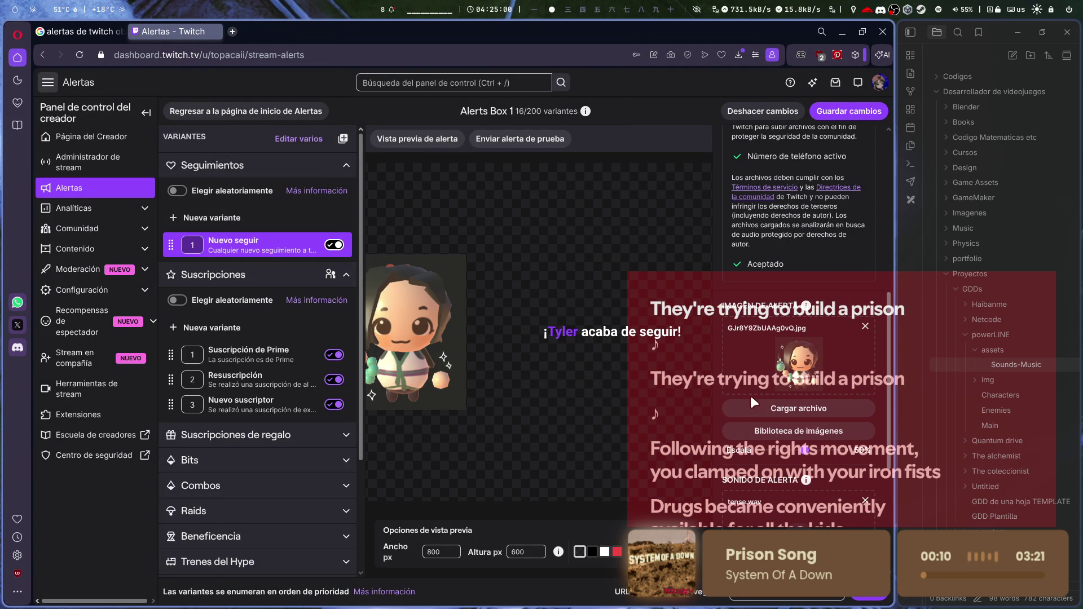
key("ctrl+shift+t")
type("lain an")
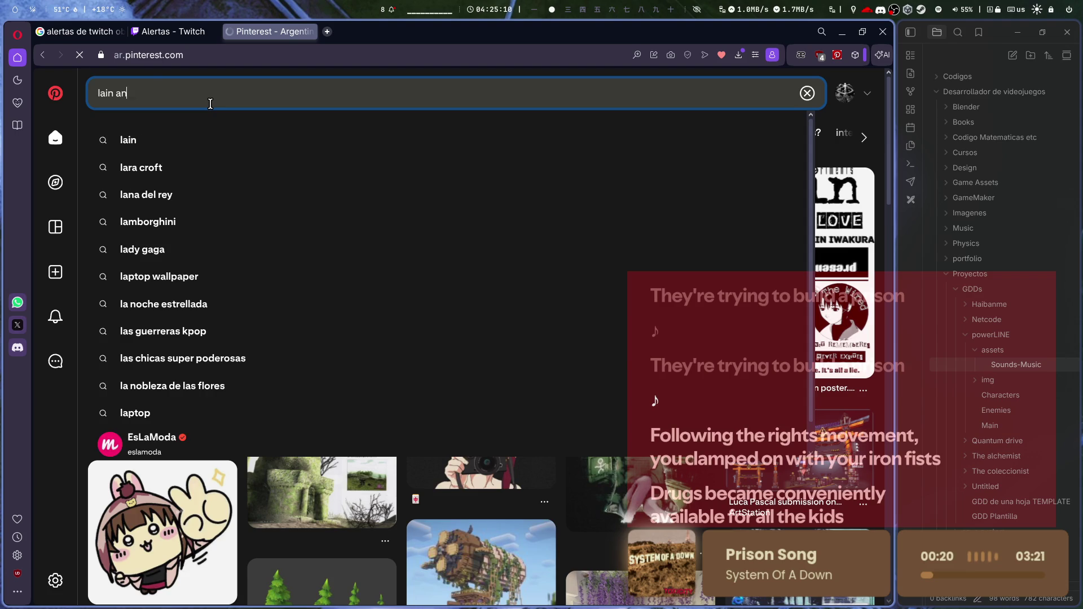
type("imated")
key("Return")
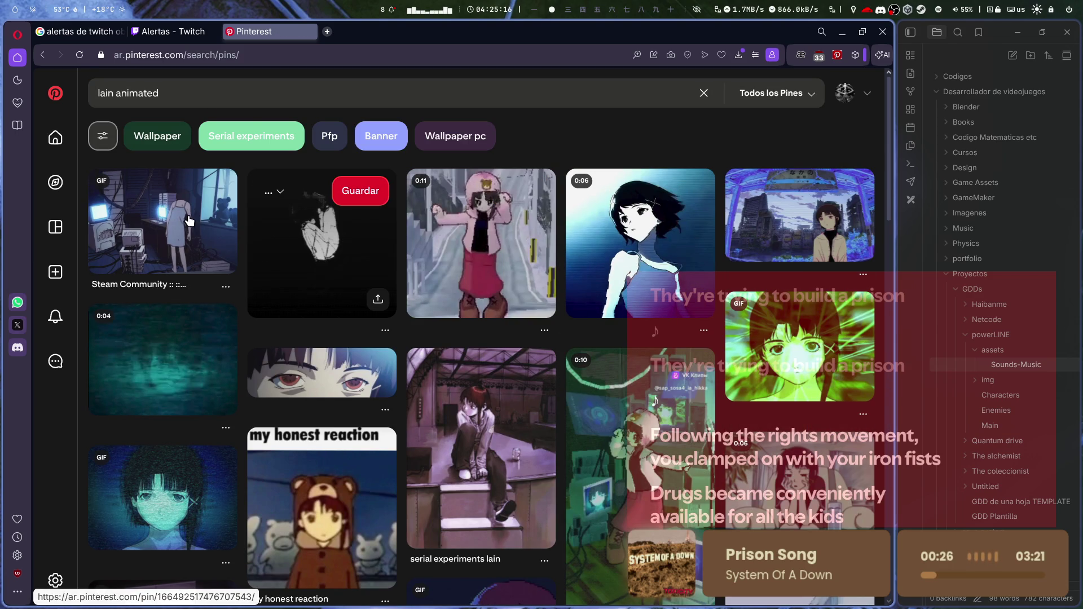
left_click(507, 247)
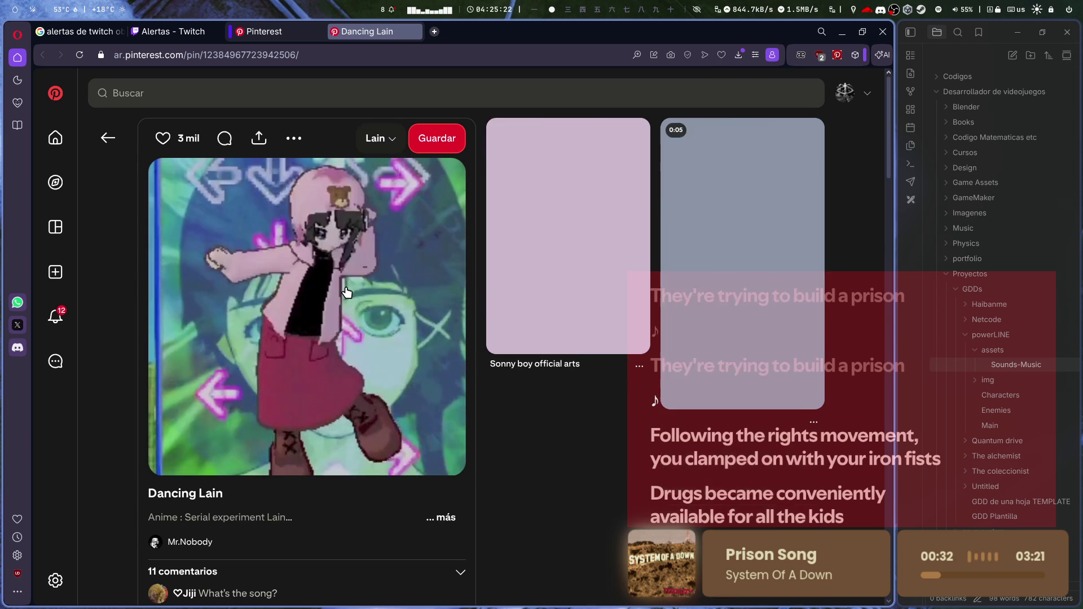
right_click(401, 239)
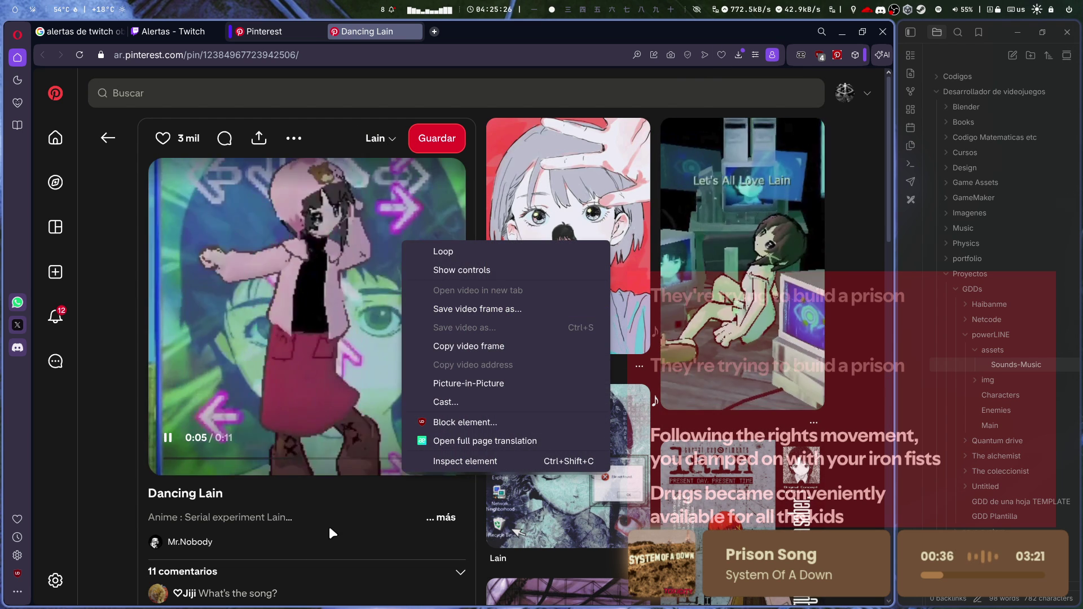
left_click(304, 499)
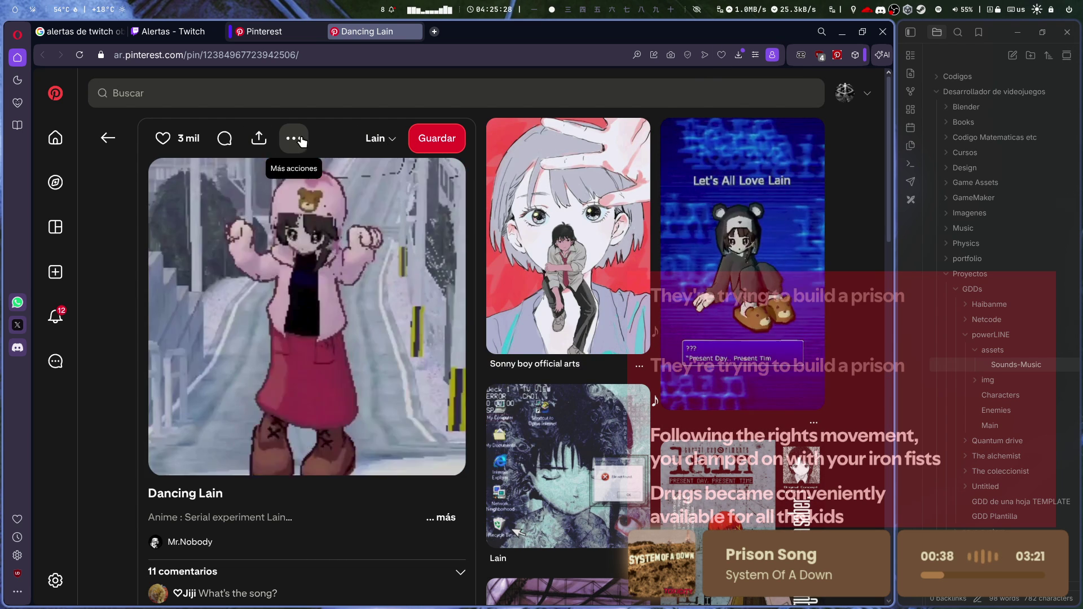
left_click(293, 138)
key("Escape")
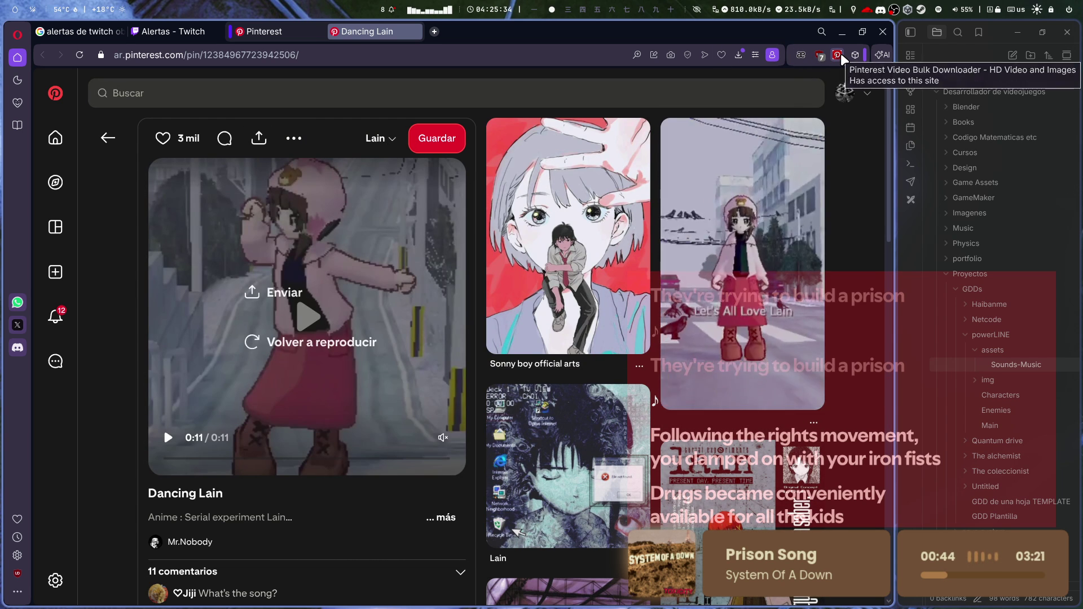
right_click(837, 56)
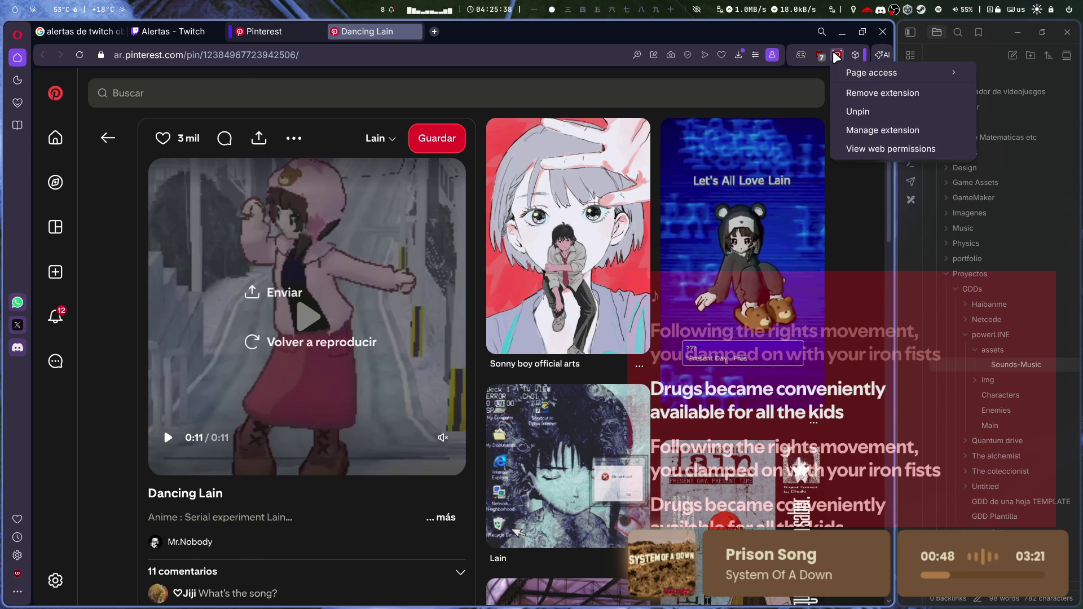
key("Escape")
left_click(17, 591)
left_click(17, 591)
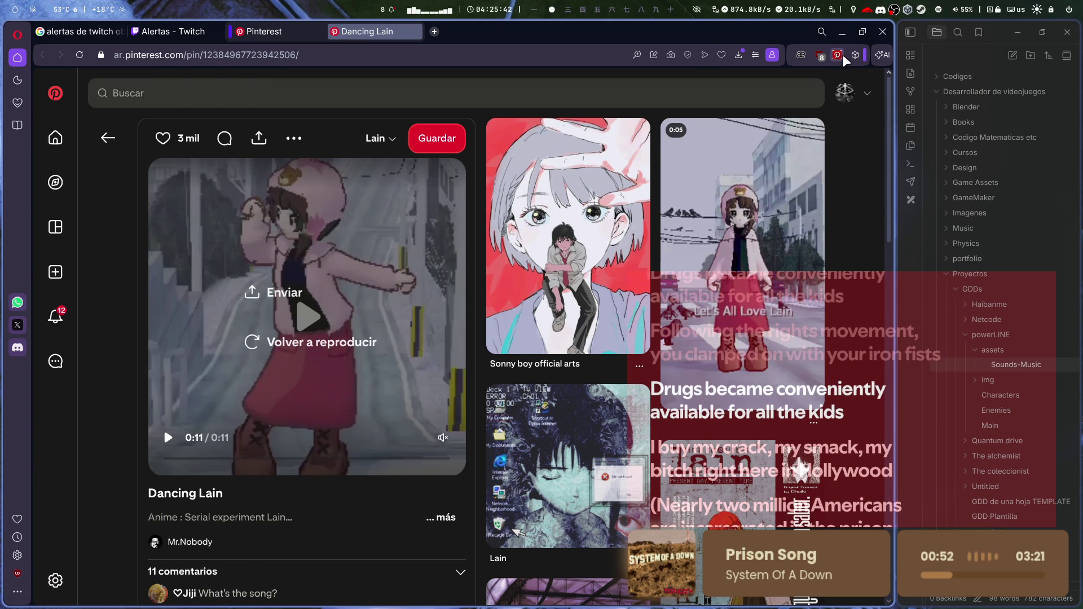
left_click(379, 139)
left_click(379, 139)
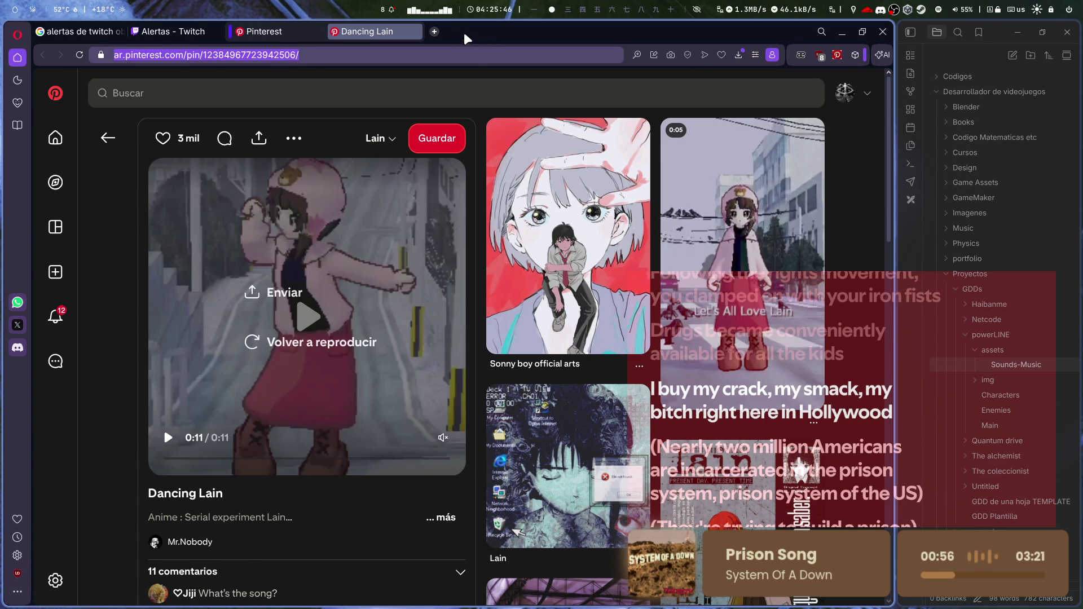
left_click(434, 31)
- Search the web for 'pinterest download' and open the KlickPin downloader site
type("pinterese")
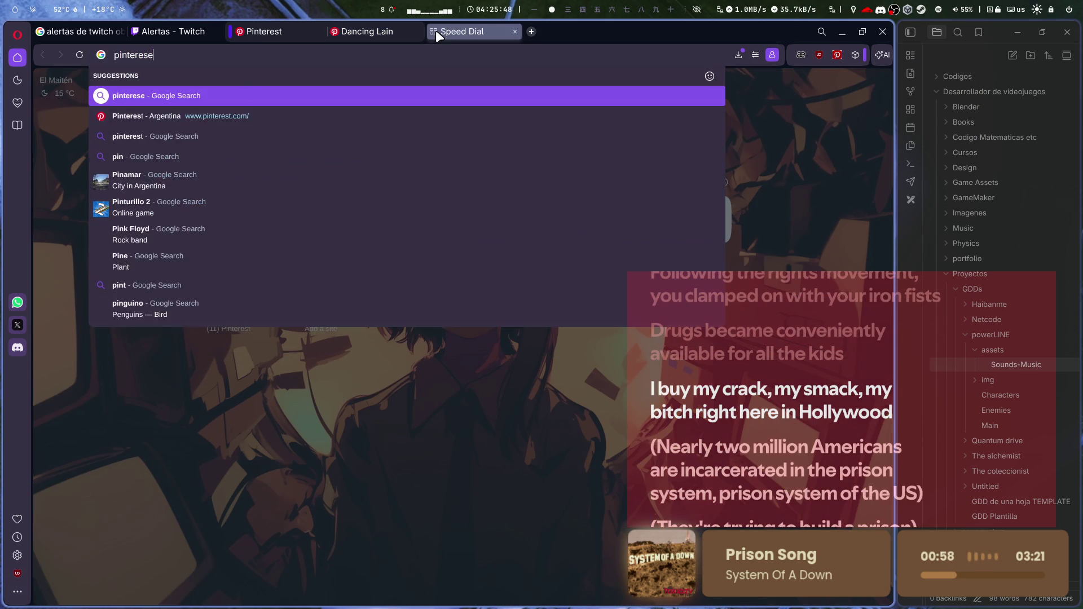
key("BackSpace")
type("t download")
key("Return")
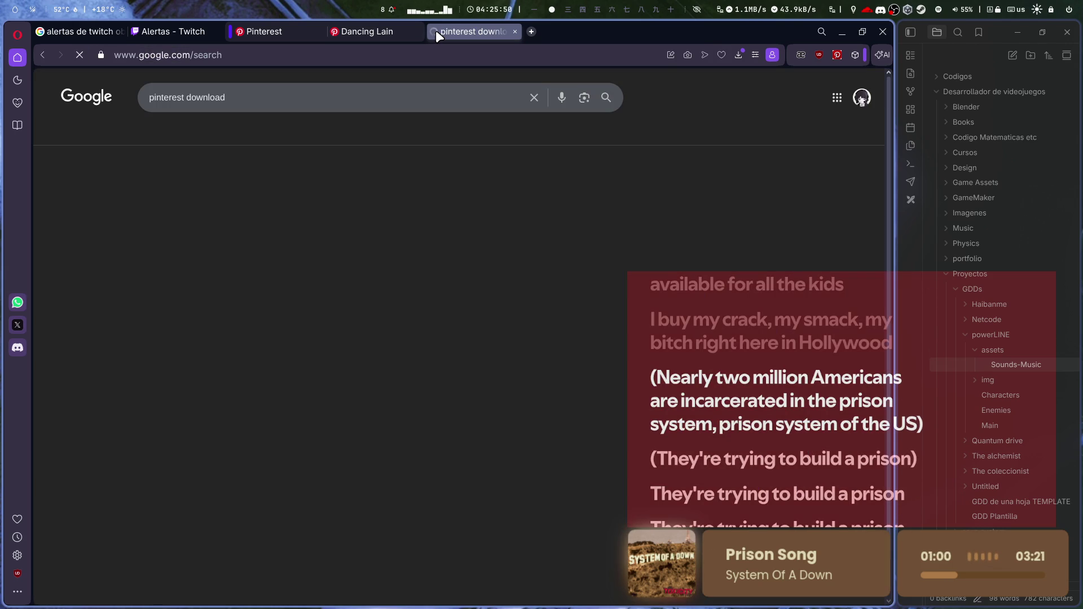
left_click(226, 195)
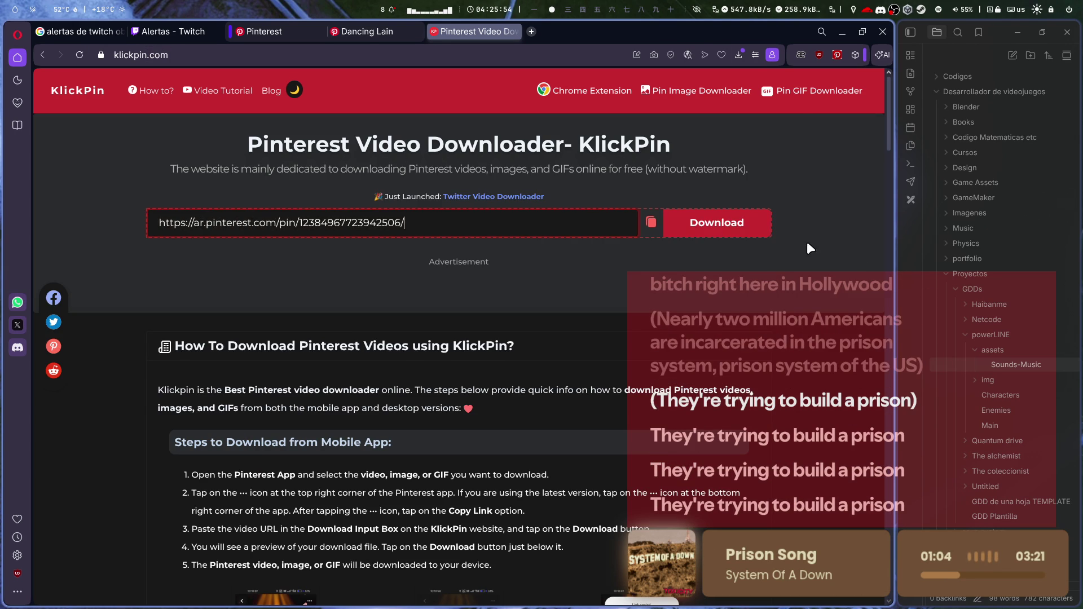
- Download the Dancing Lain pin video and save it into Pictures/Lain
left_click(651, 222)
left_click(717, 222)
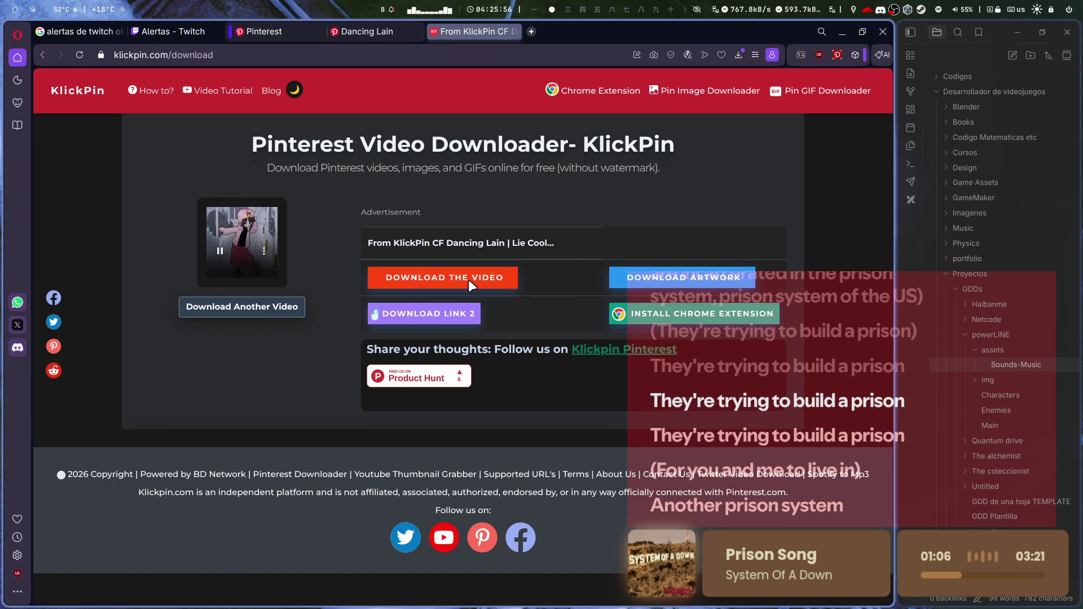
left_click(468, 282)
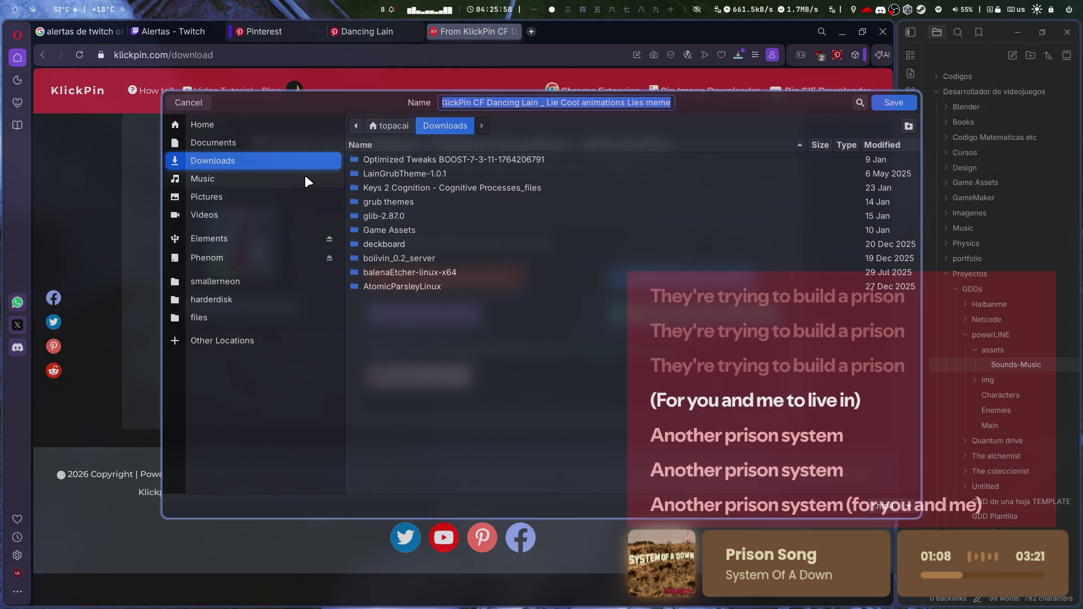
left_click(218, 195)
double_click(445, 188)
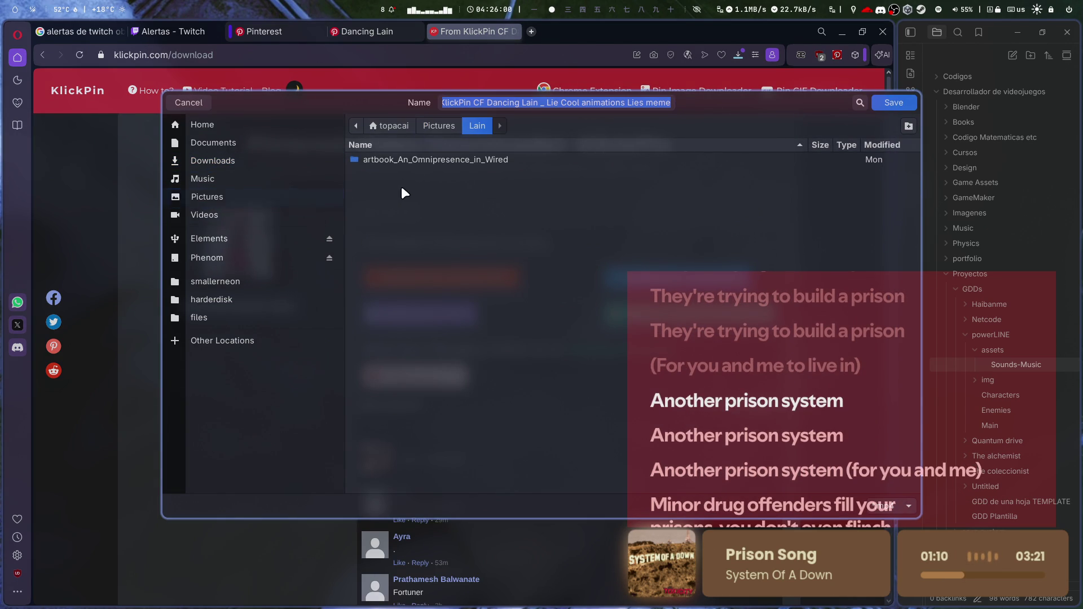
left_click(896, 102)
- Return to the Twitch alerts dashboard and start uploading a new alert image
left_click(345, 28)
left_click(208, 29)
left_click(803, 413)
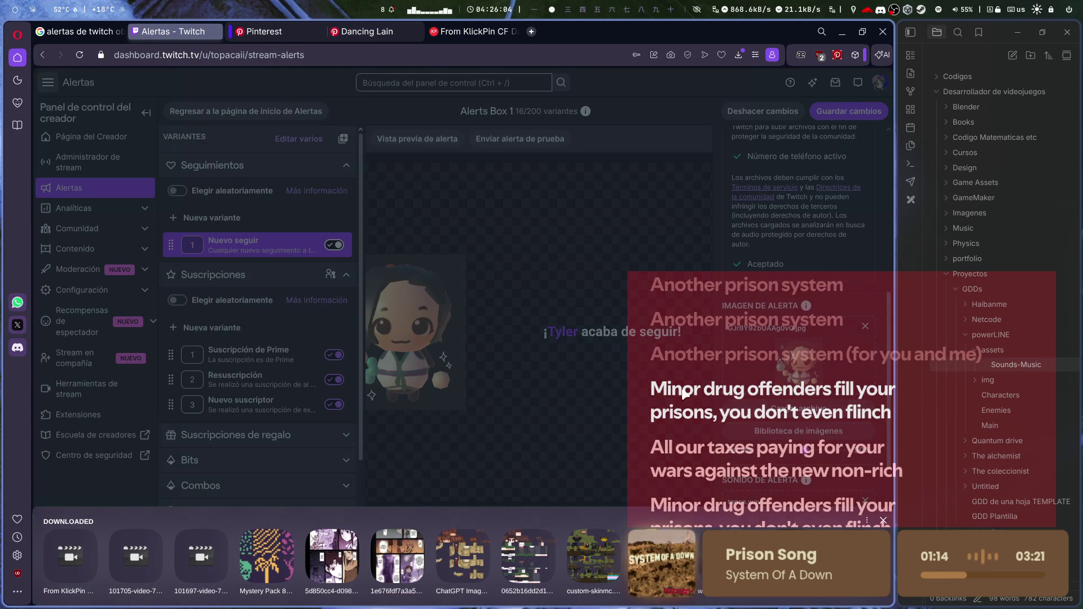
- Select the downloaded KlickPin Dancing Lain video as the follow alert image
left_click(73, 558)
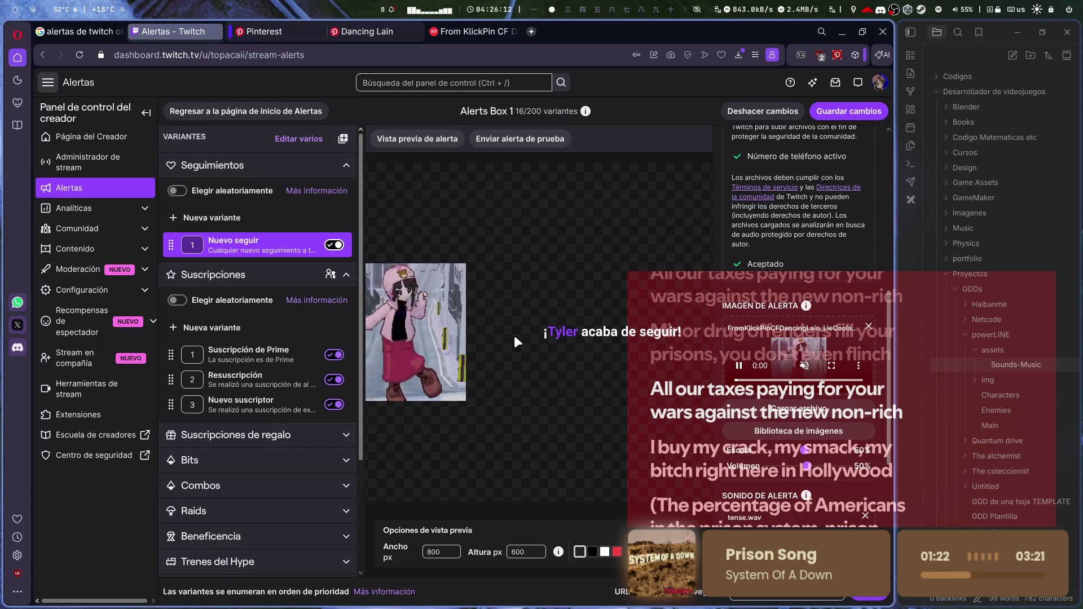
scroll(813, 330, "up", 5)
scroll(812, 346, "up", 2)
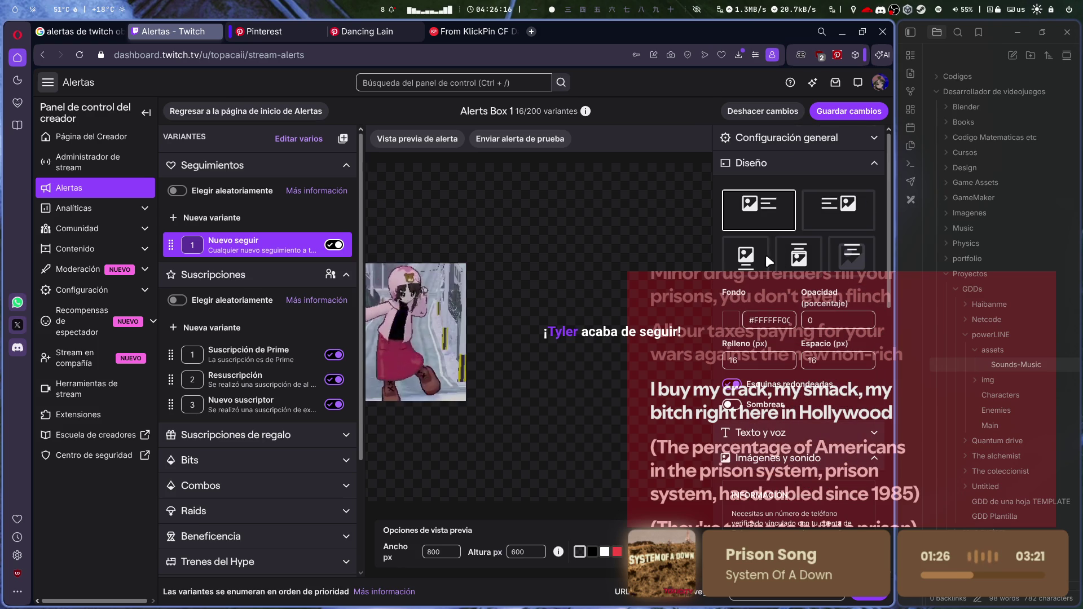
- Try the Diseño layouts, settling on the message above the video, and maximise the window
left_click(747, 256)
left_click(799, 257)
left_click(838, 211)
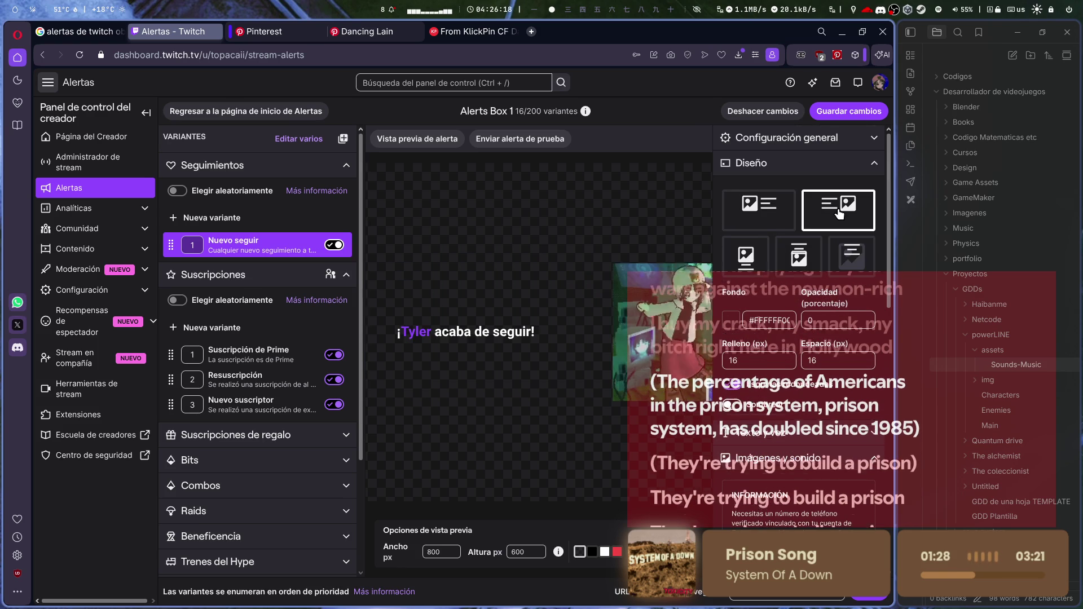
left_click(798, 257)
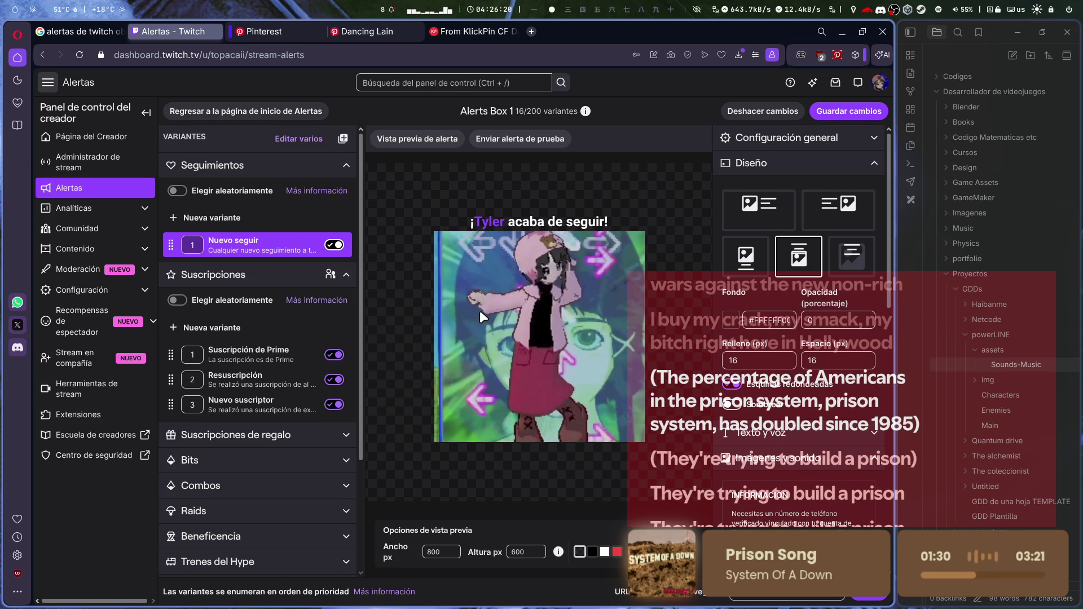
scroll(312, 302, "down", 1)
scroll(312, 301, "down", 2)
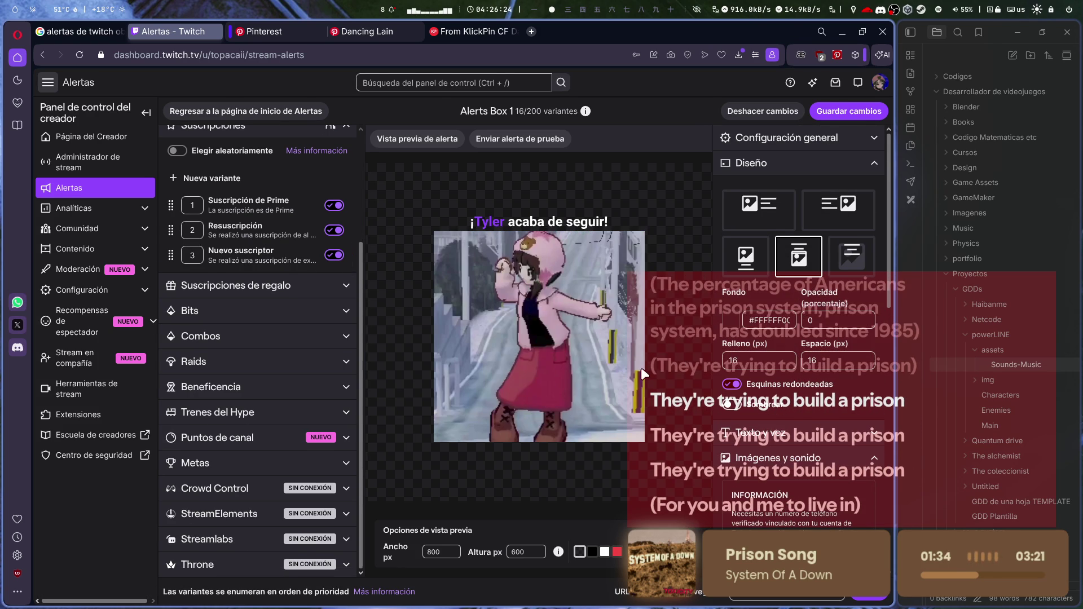
key("super+f")
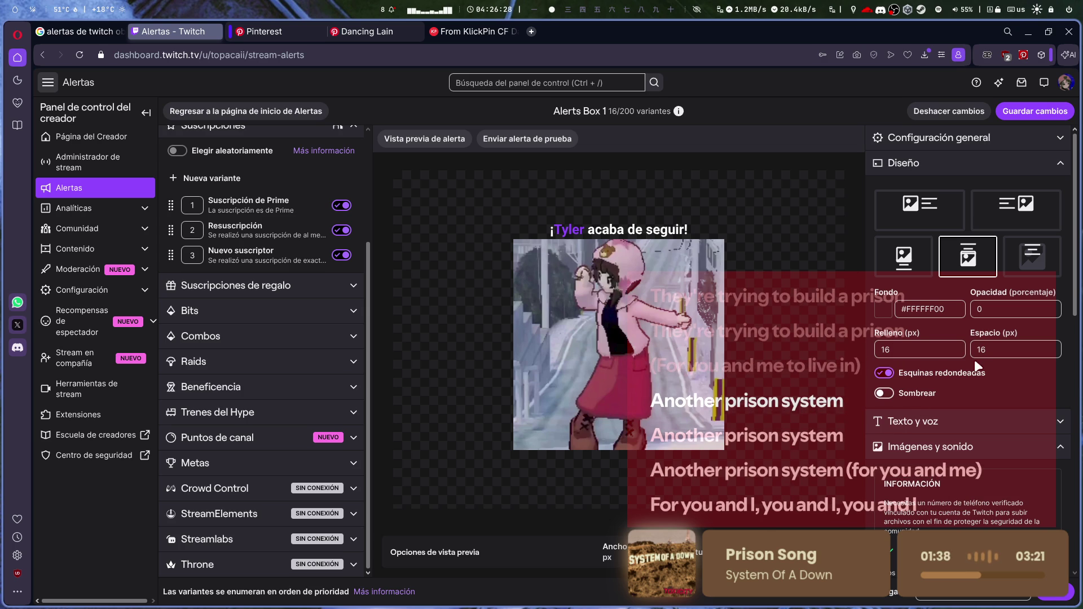
- Review the general settings' trigger condition, leaving it unchanged
left_click(924, 138)
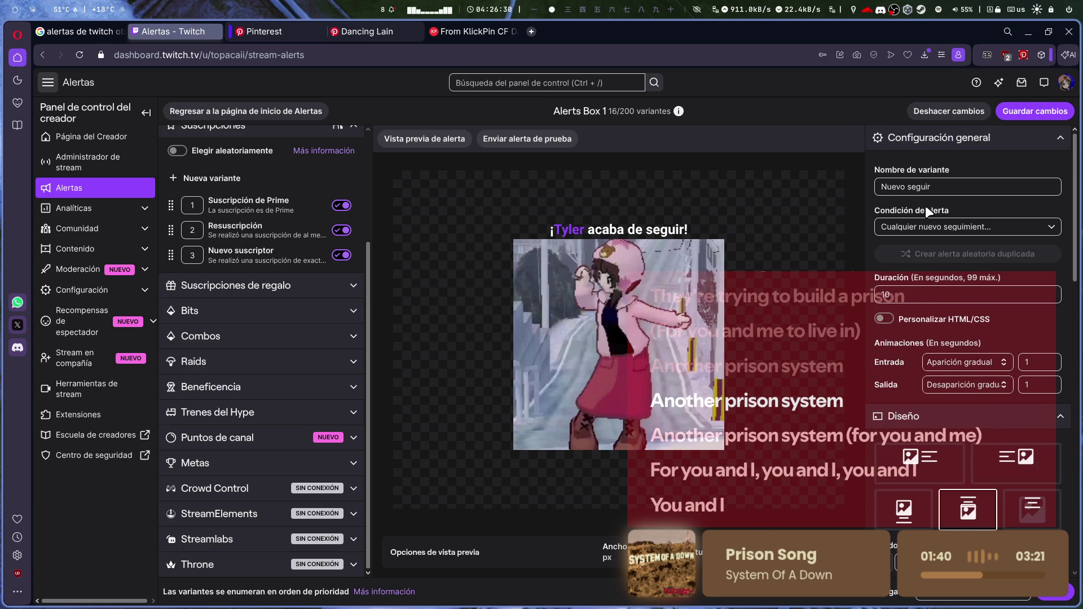
left_click(925, 228)
left_click(952, 297)
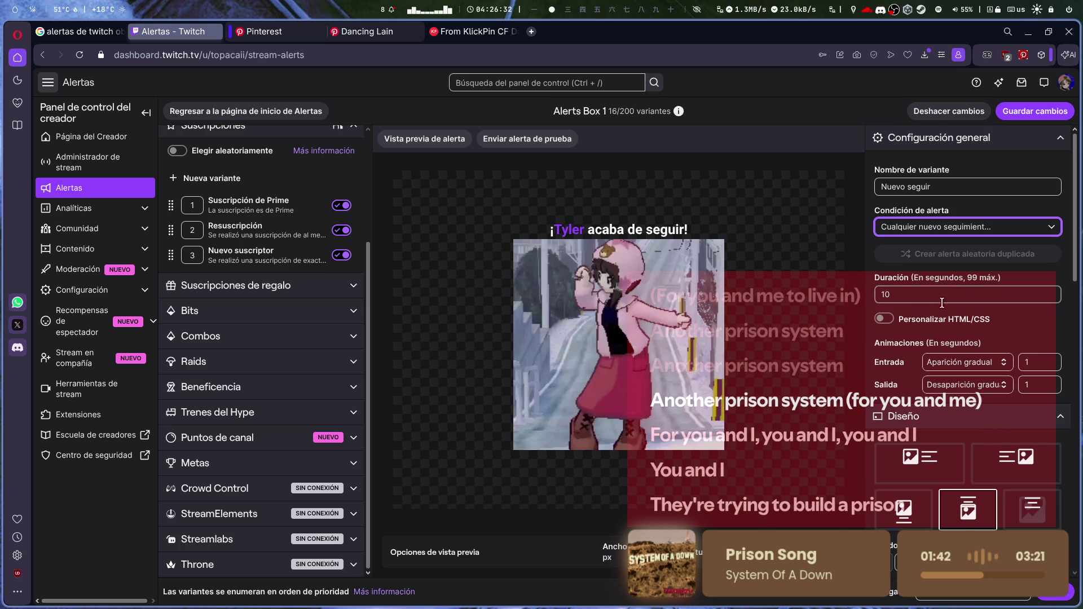
left_click(945, 147)
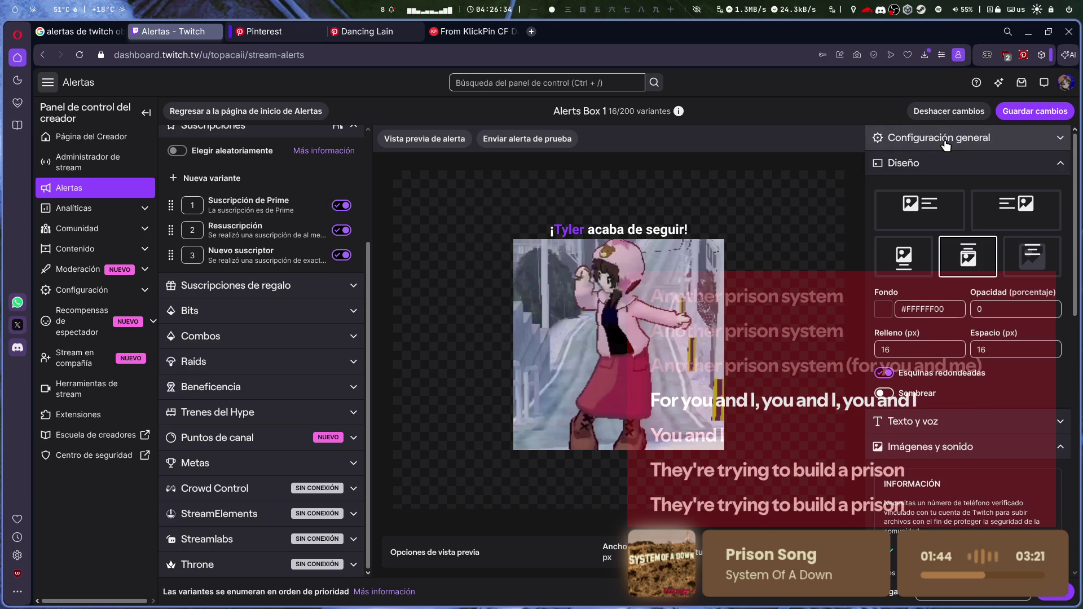
- Toggle the alert's shadow setting and expand the Texto y voz section
scroll(873, 501, "down", 1)
scroll(986, 472, "down", 8)
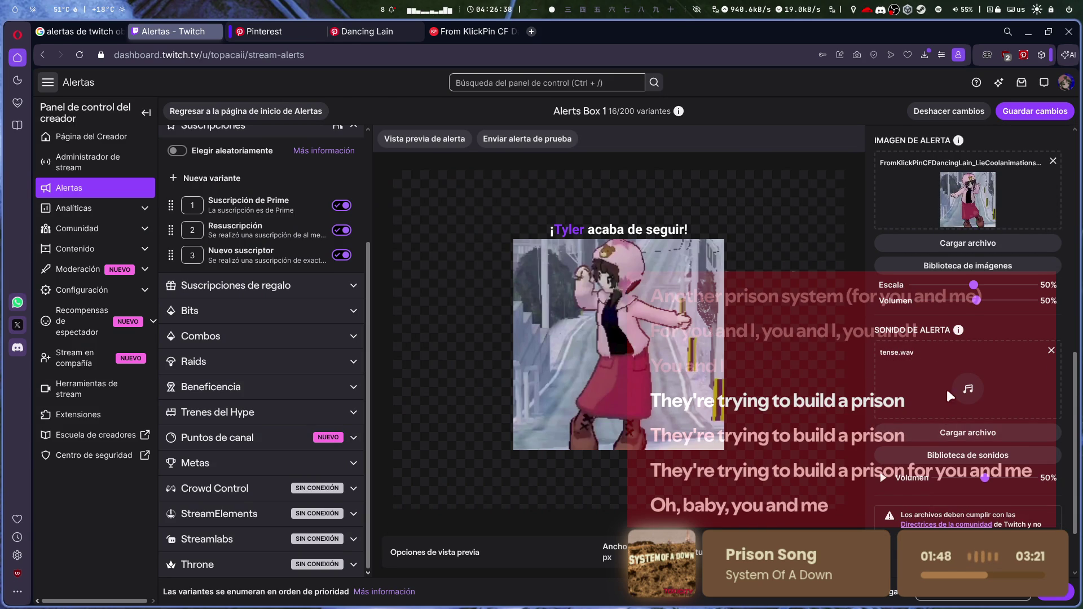
scroll(968, 481, "down", 2)
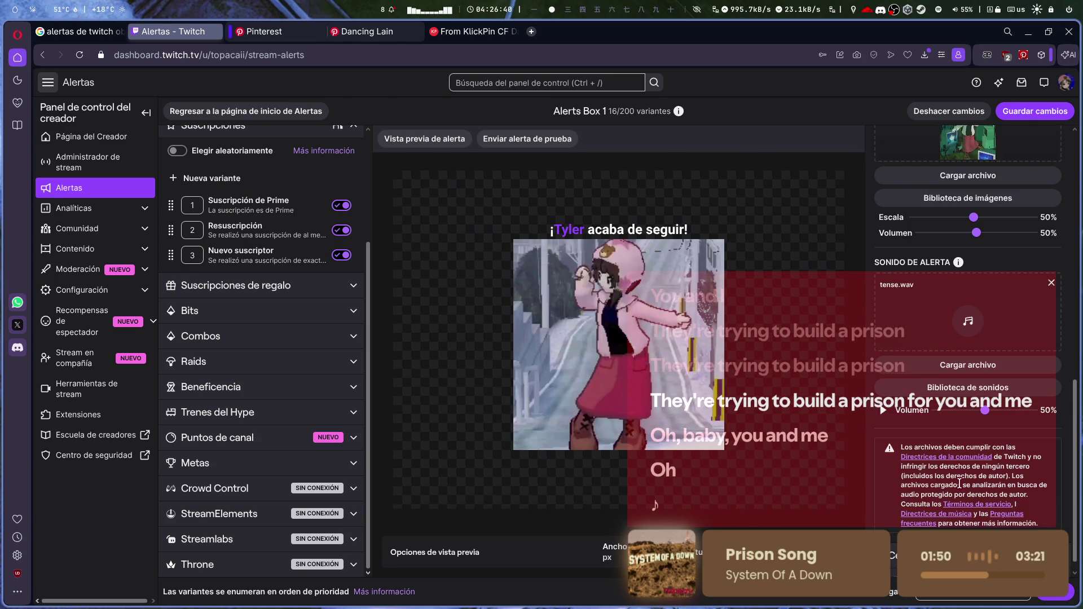
scroll(943, 388, "down", 1)
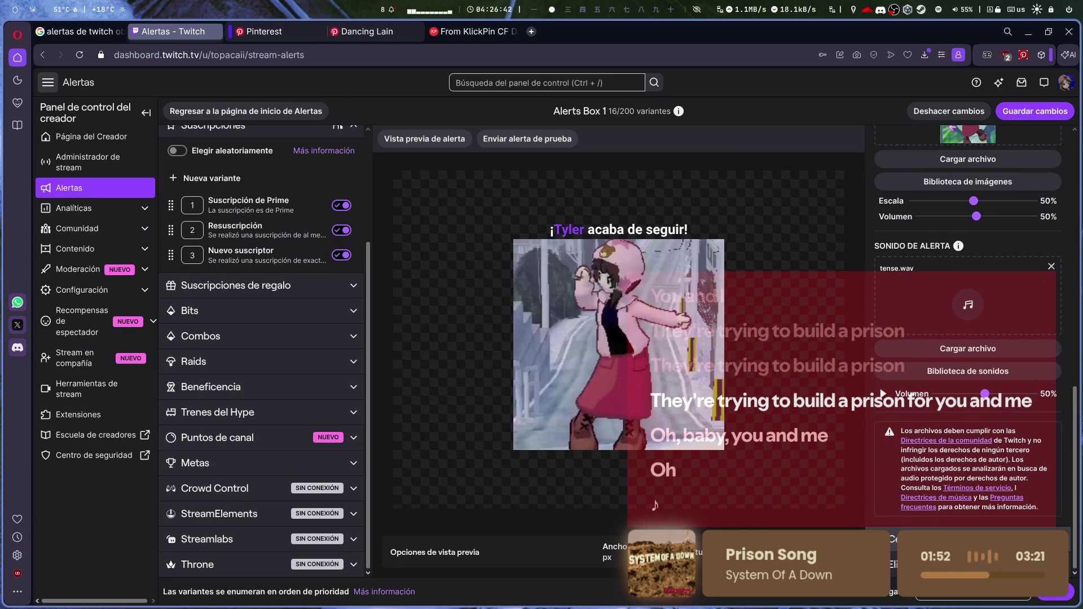
scroll(911, 393, "down", 5)
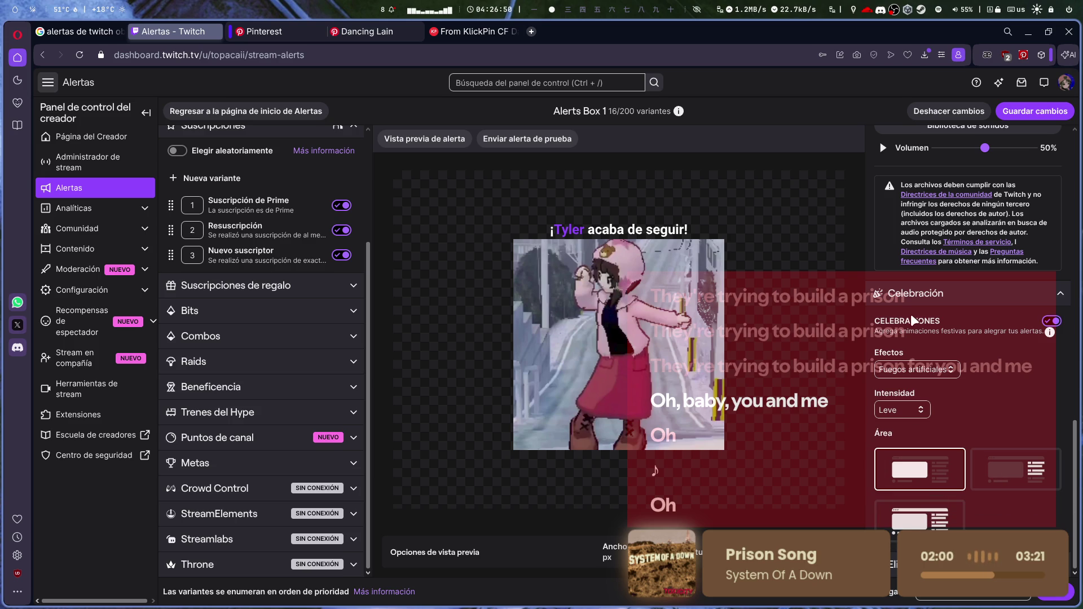
scroll(982, 347, "up", 8)
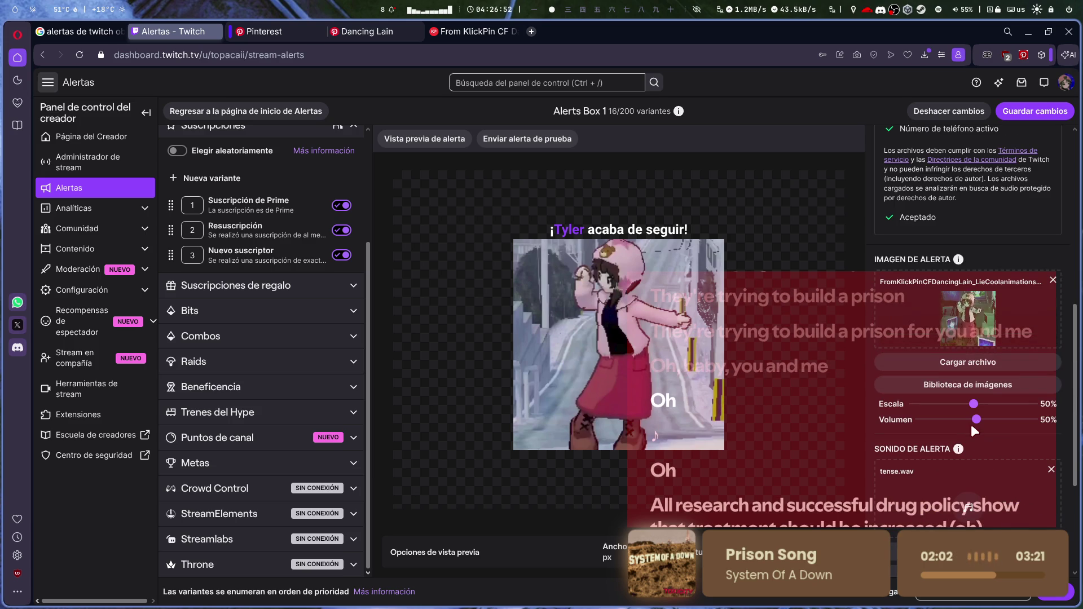
scroll(961, 522, "down", 3)
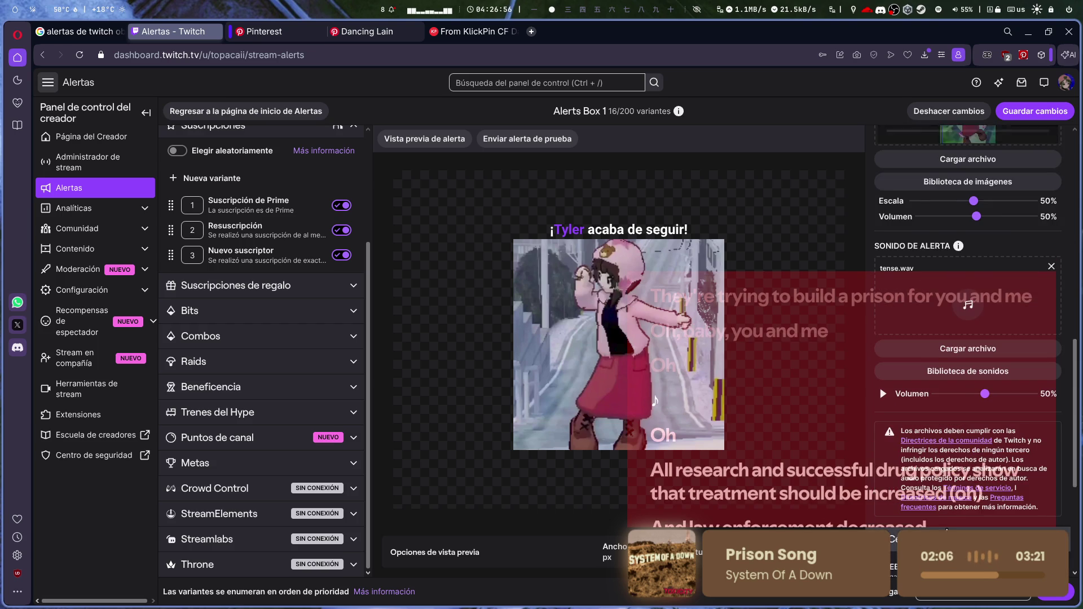
scroll(999, 499, "down", 4)
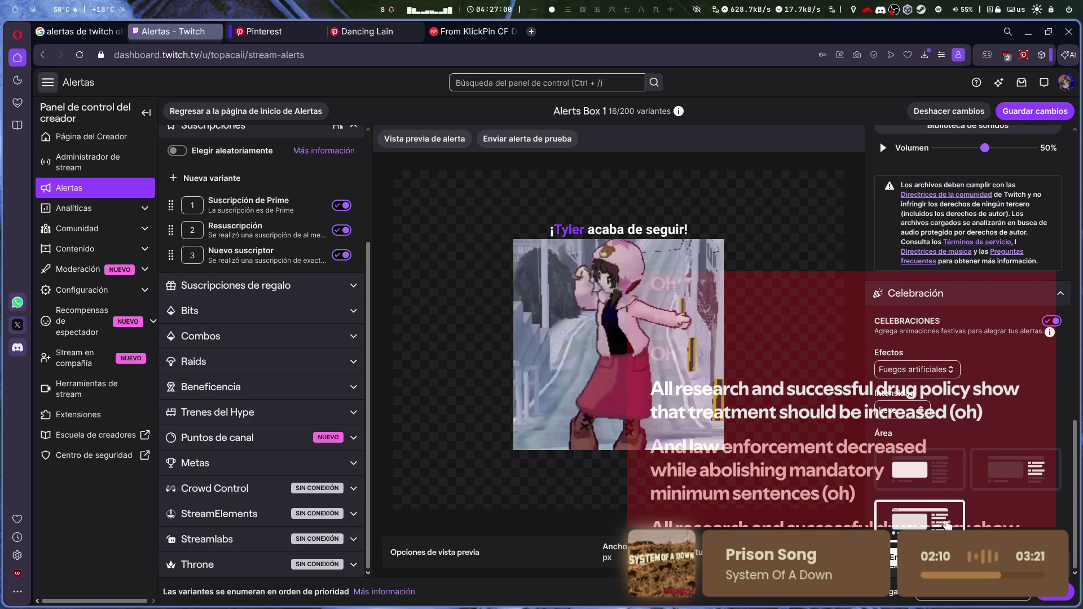
scroll(947, 524, "up", 10)
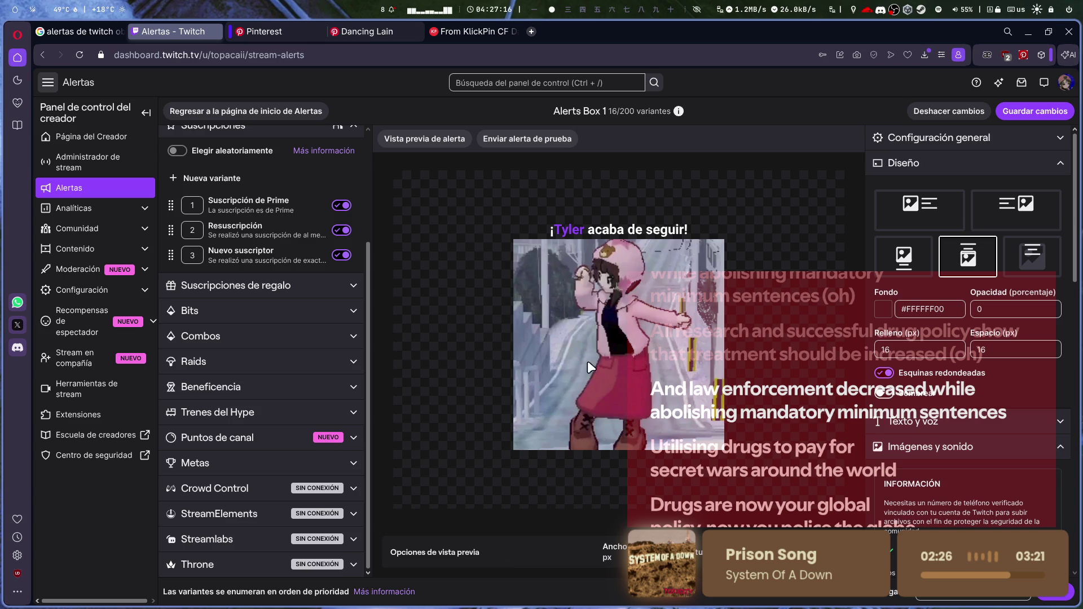
left_click(884, 393)
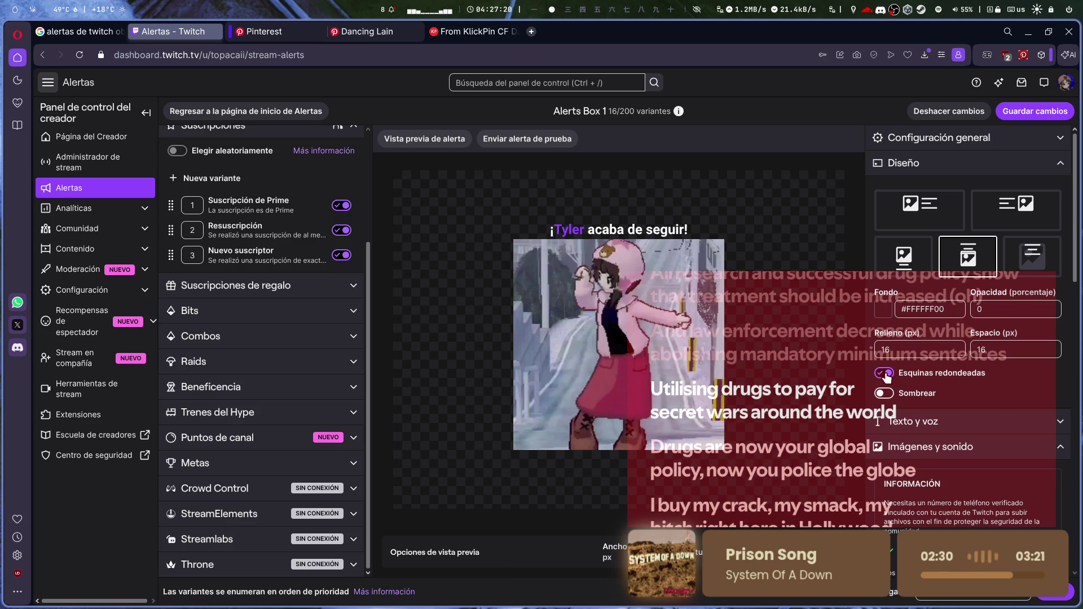
left_click(910, 424)
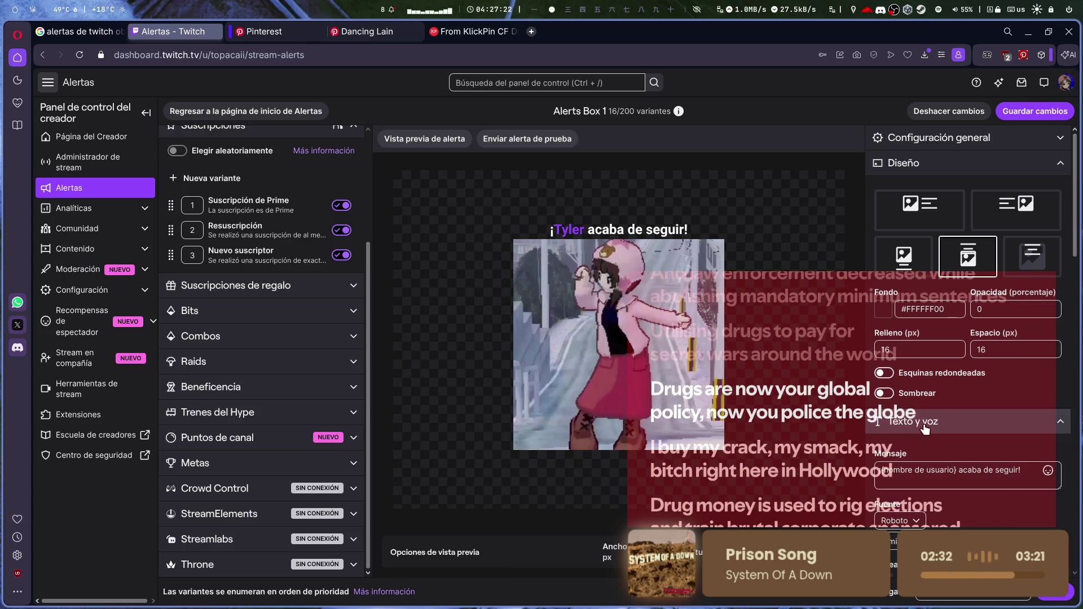
- Replace 'acaba de seguir!' with 'por el follow' and remove the leading '¡' from the message
scroll(961, 432, "down", 3)
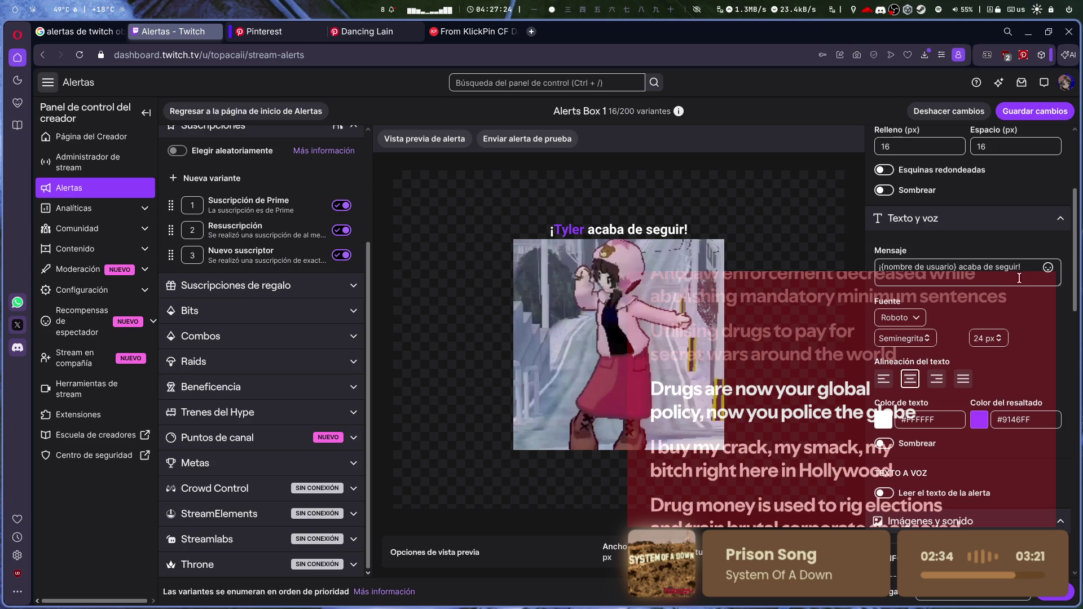
left_click(1022, 269)
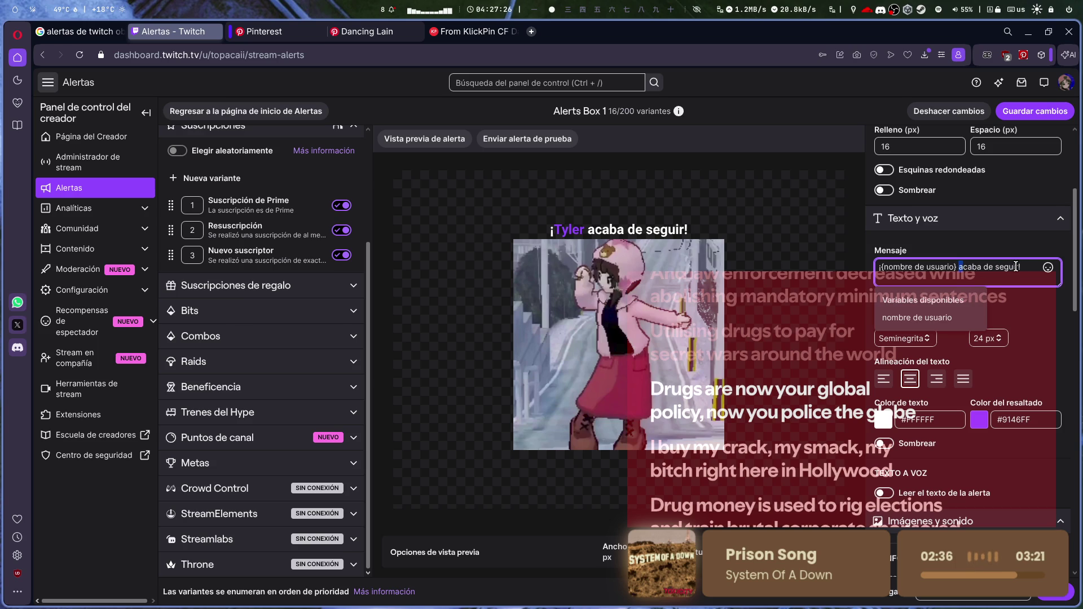
left_click_drag(1022, 267, 957, 271)
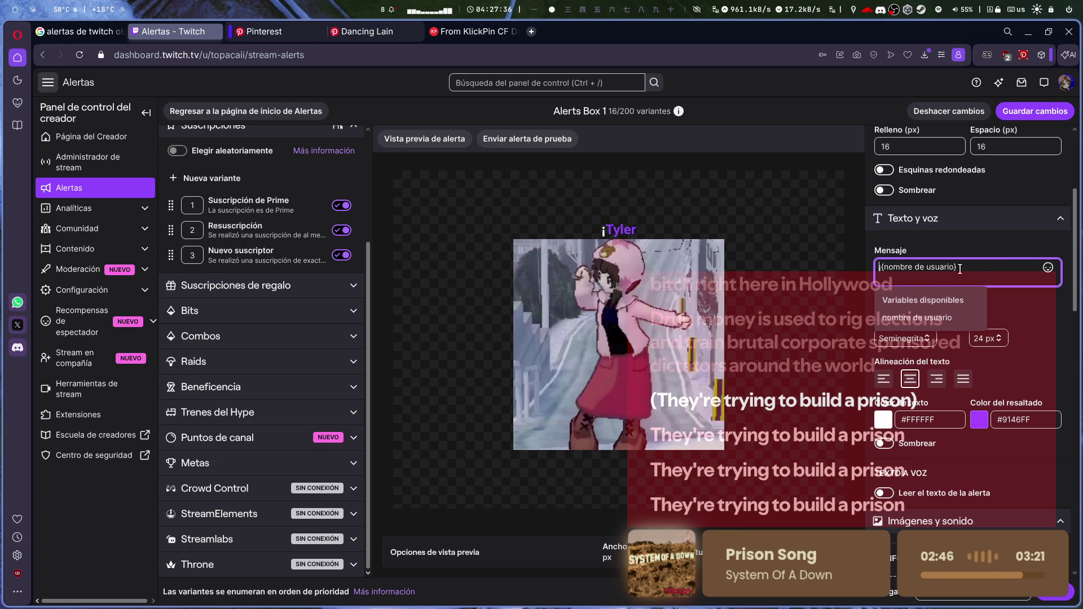
type("tkm ")
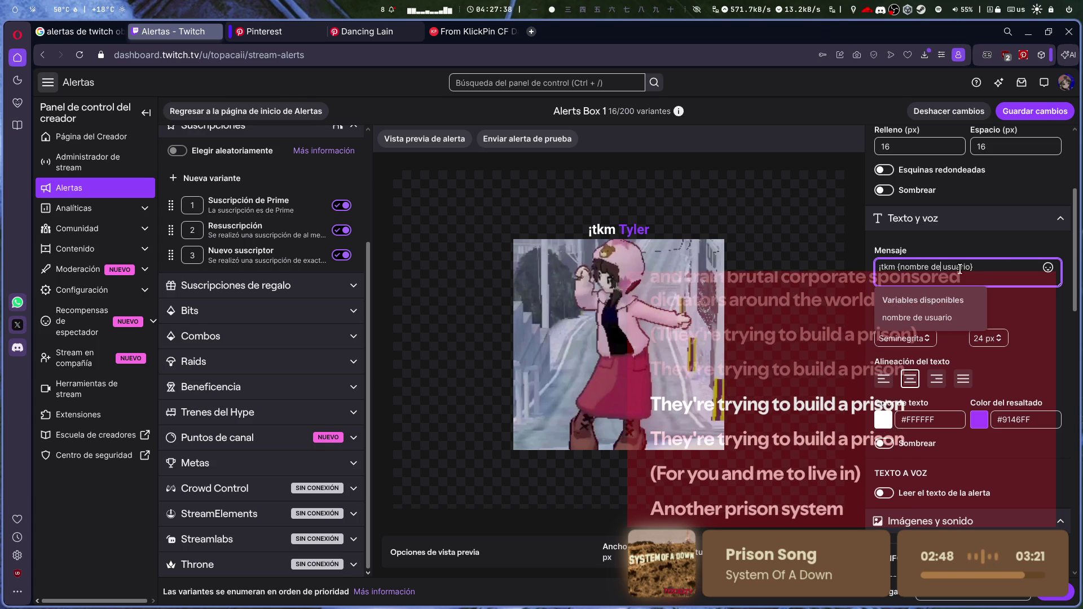
type("opr")
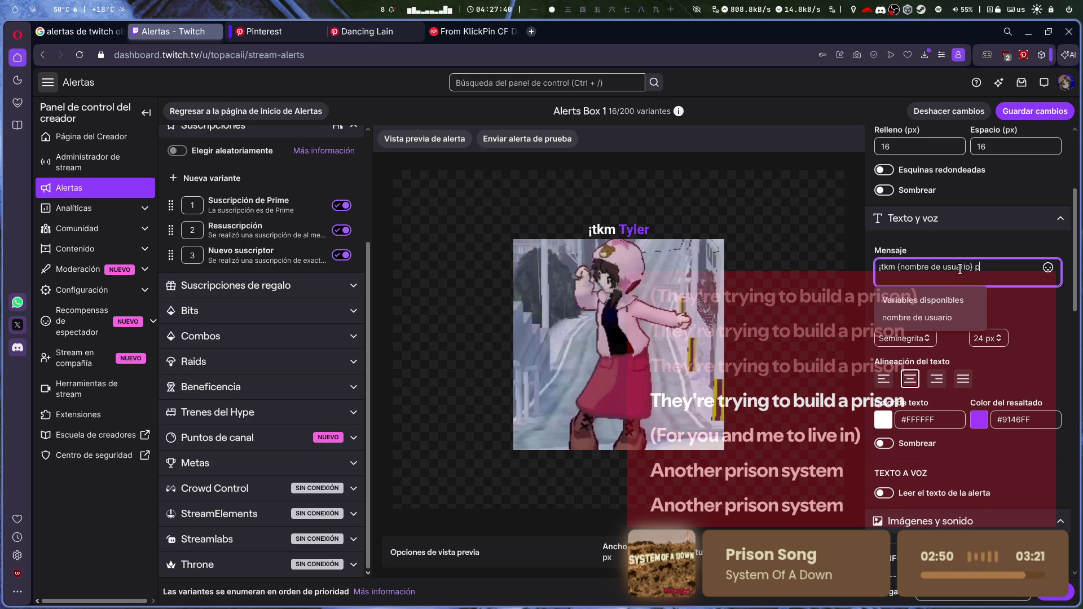
type(" por wl")
type("l follow")
left_click(882, 268)
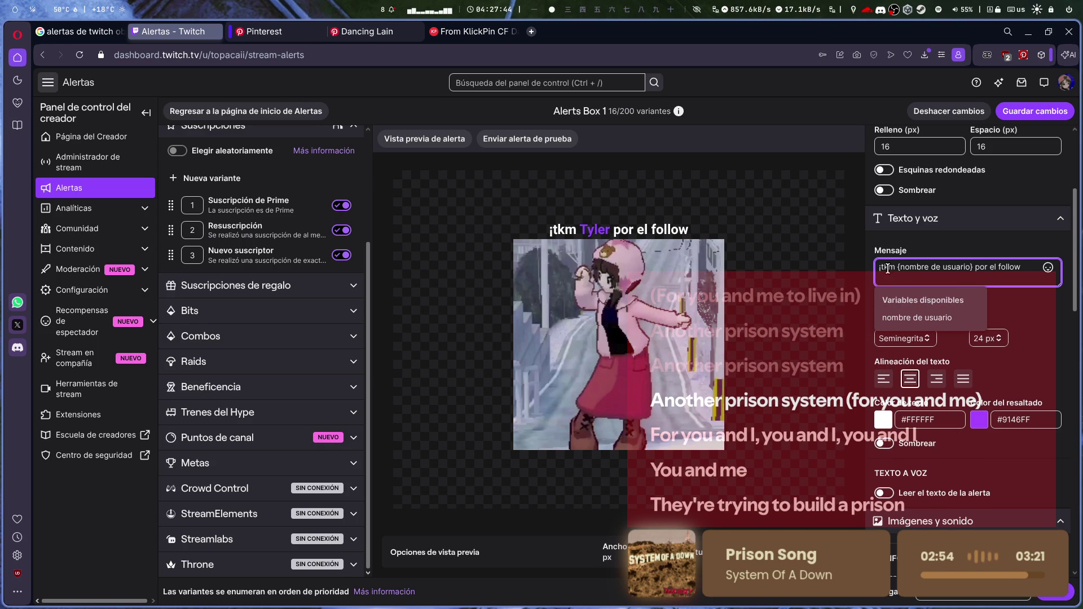
key("BackSpace")
- Try the Press Start 2P and Bungee Inline fonts on the alert message
left_click(1037, 326)
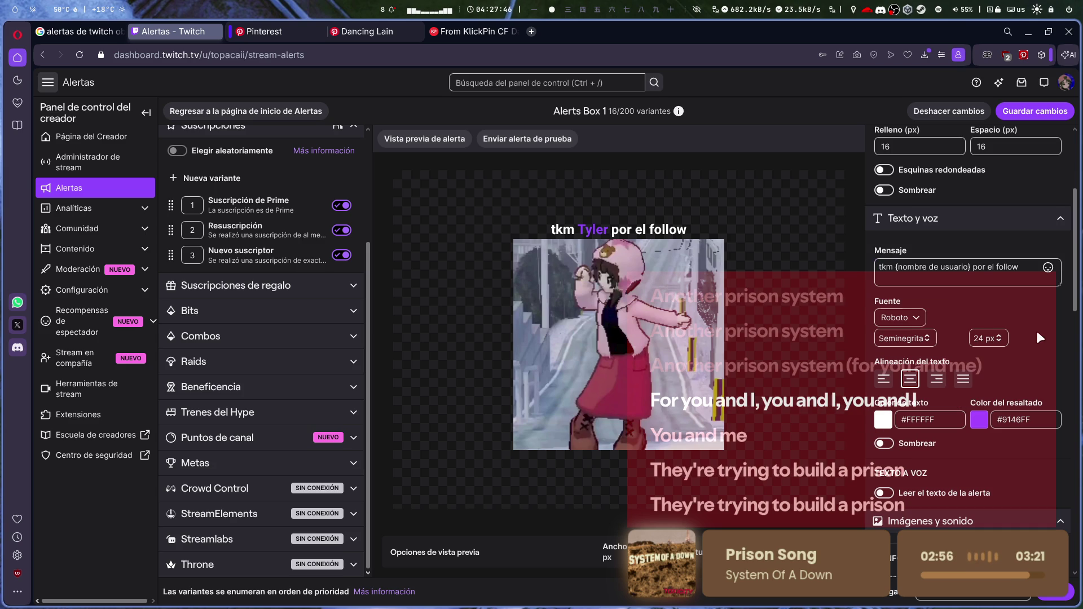
left_click(918, 327)
scroll(936, 406, "down", 8)
scroll(943, 409, "down", 3)
left_click(939, 437)
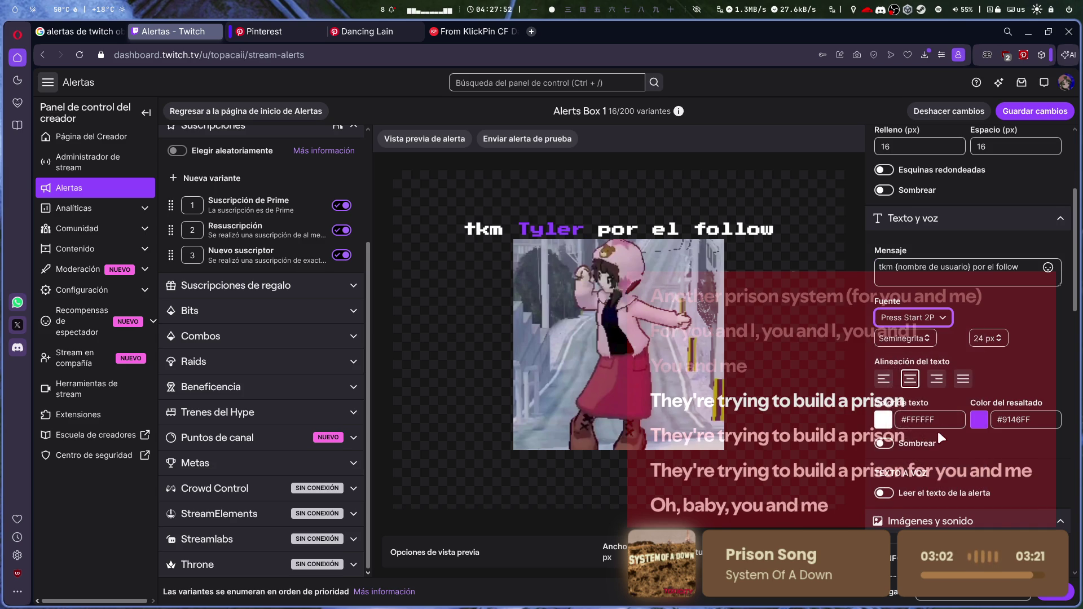
left_click(914, 318)
scroll(935, 449, "down", 3)
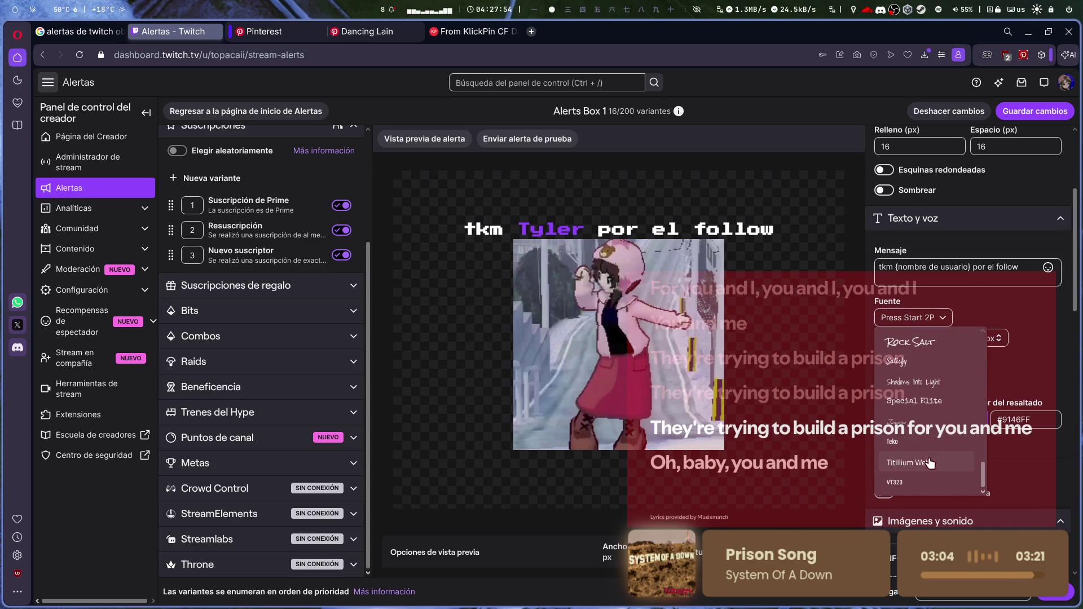
scroll(923, 472, "up", 10)
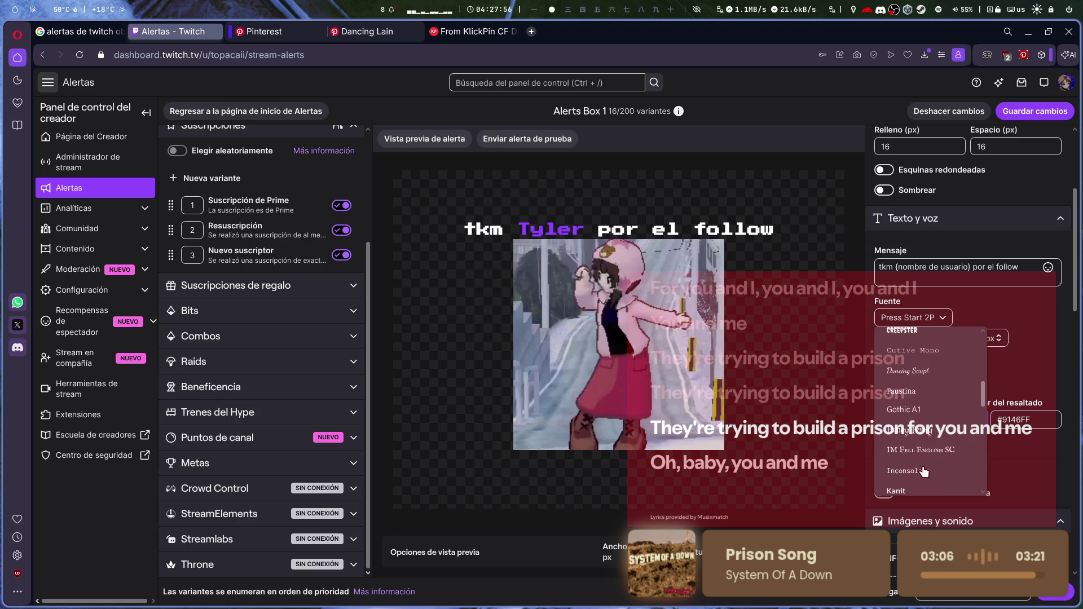
scroll(933, 420, "down", 2)
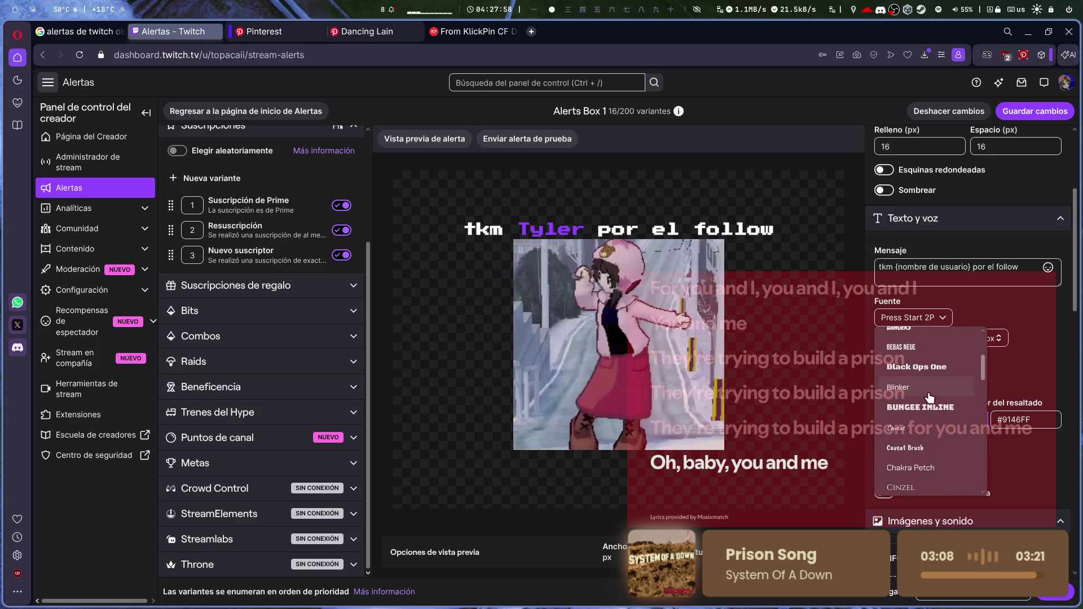
left_click(935, 417)
- Try Black Ops One and Faustina, then settle on the monospace Inconsolata font
left_click(911, 317)
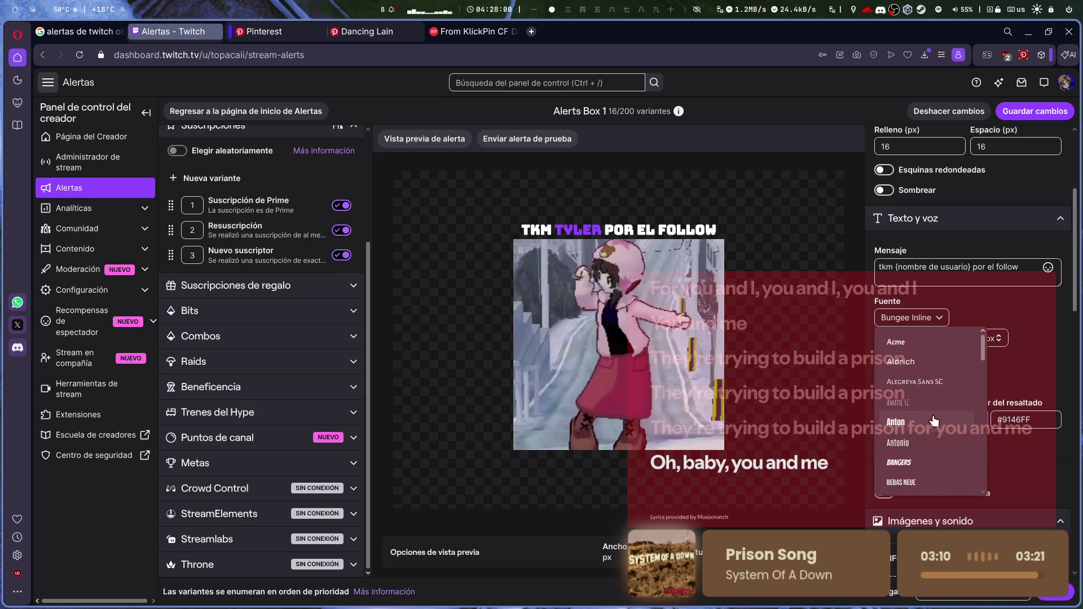
left_click(930, 367)
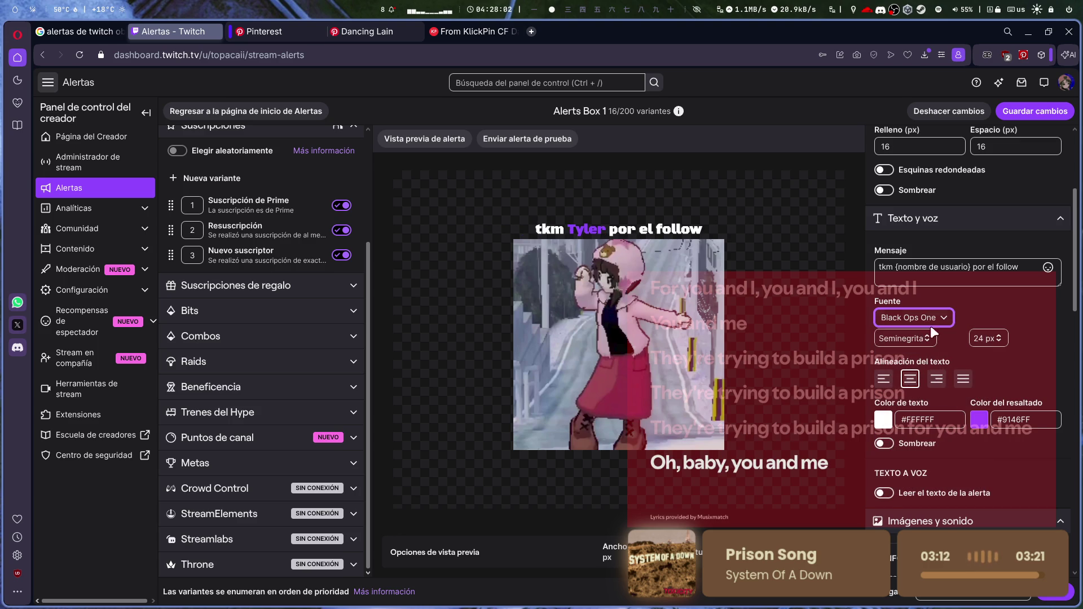
left_click(929, 317)
scroll(933, 421, "down", 3)
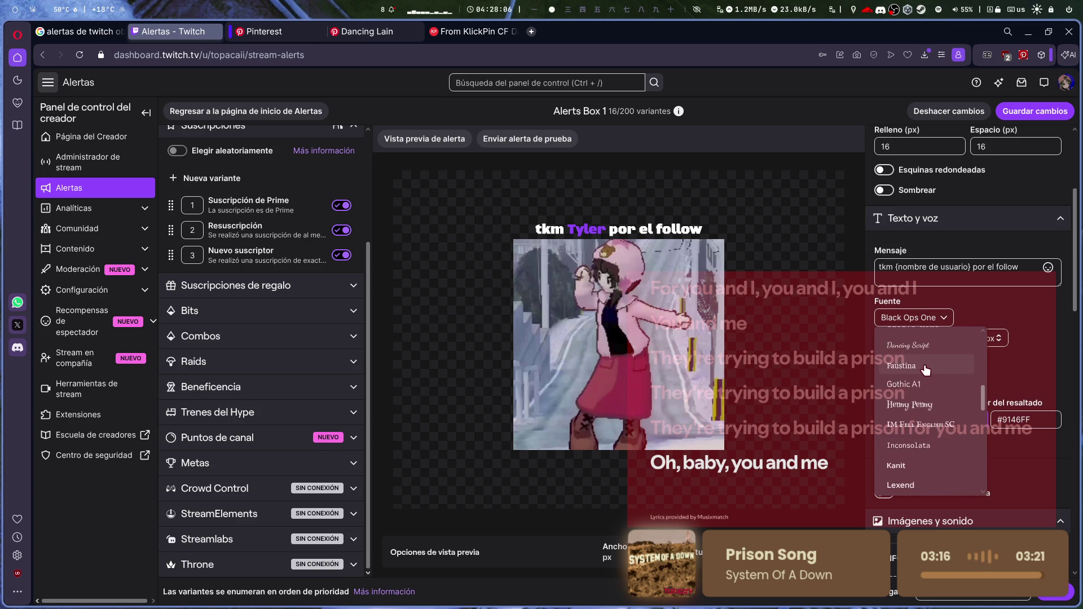
left_click(923, 344)
left_click(906, 322)
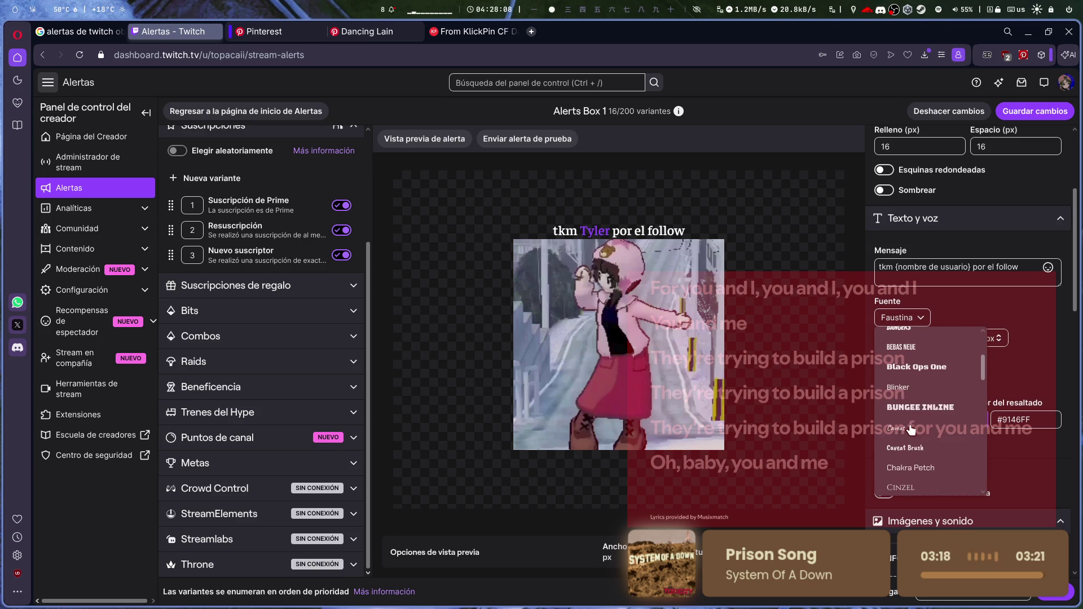
scroll(934, 433, "down", 2)
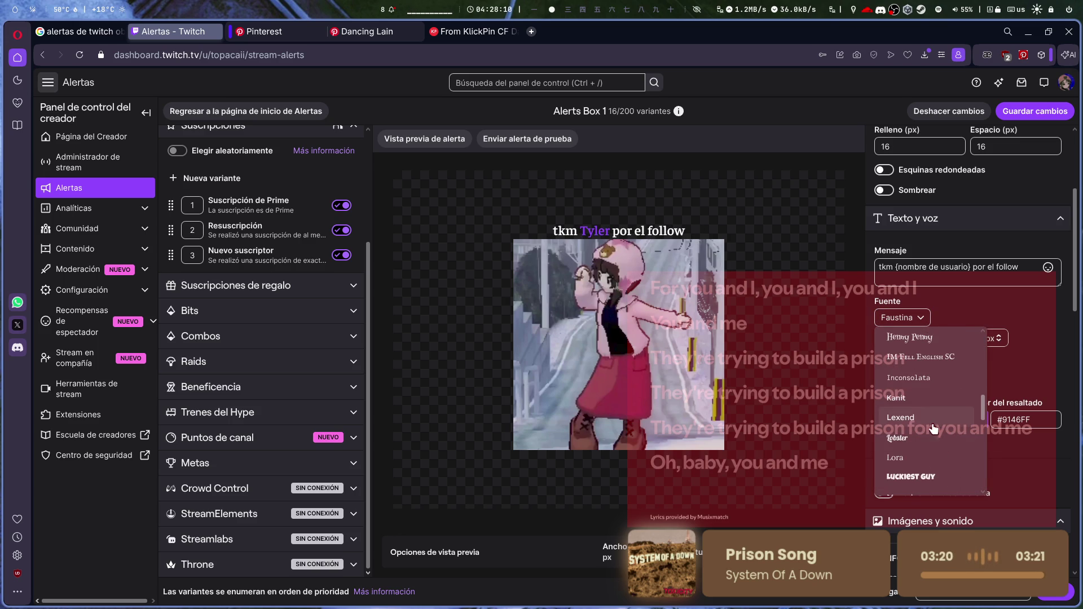
left_click(907, 377)
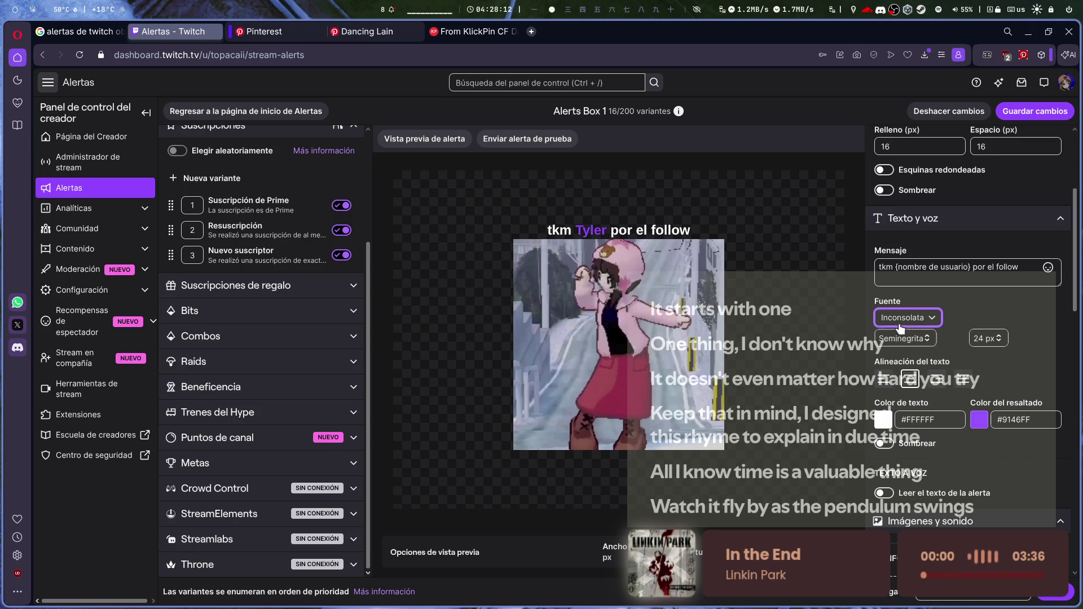
left_click(920, 333)
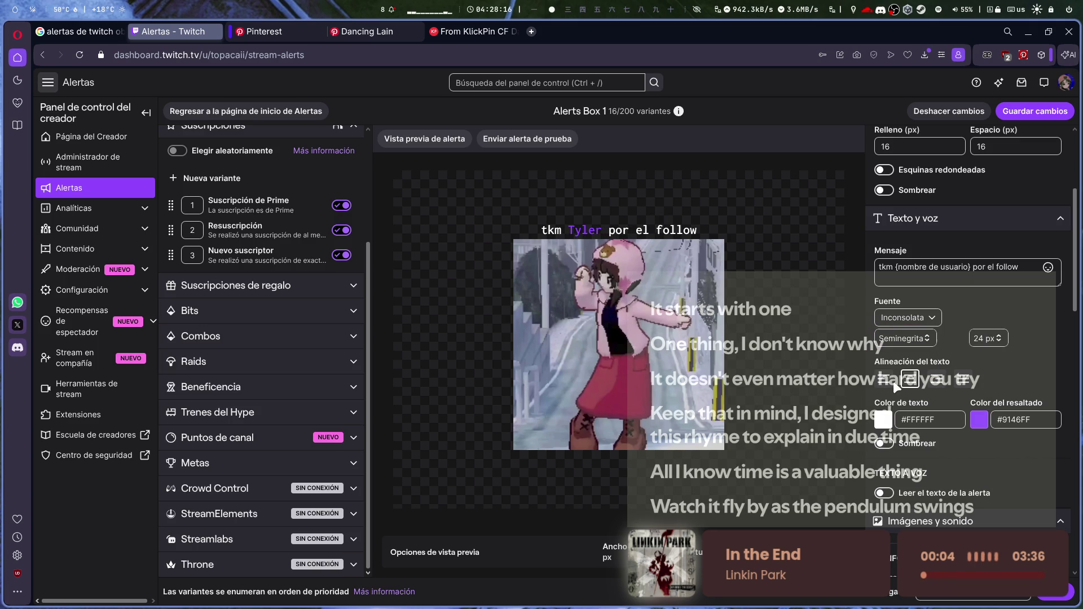
- Try each text alignment and settle on left-aligned for the alert message
left_click(888, 382)
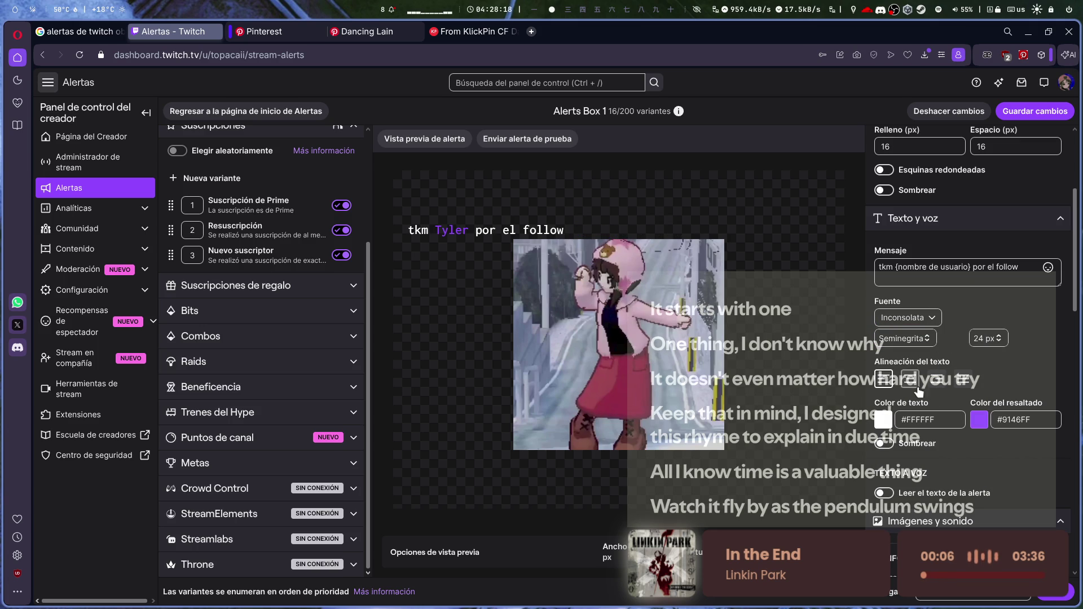
left_click(909, 378)
left_click(936, 379)
left_click(966, 380)
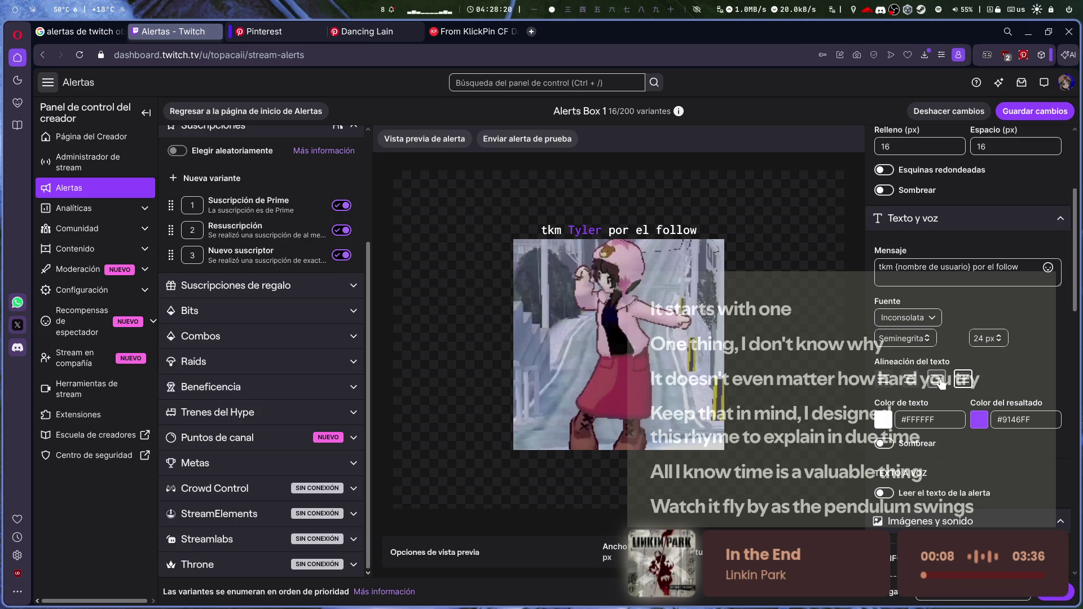
left_click(890, 380)
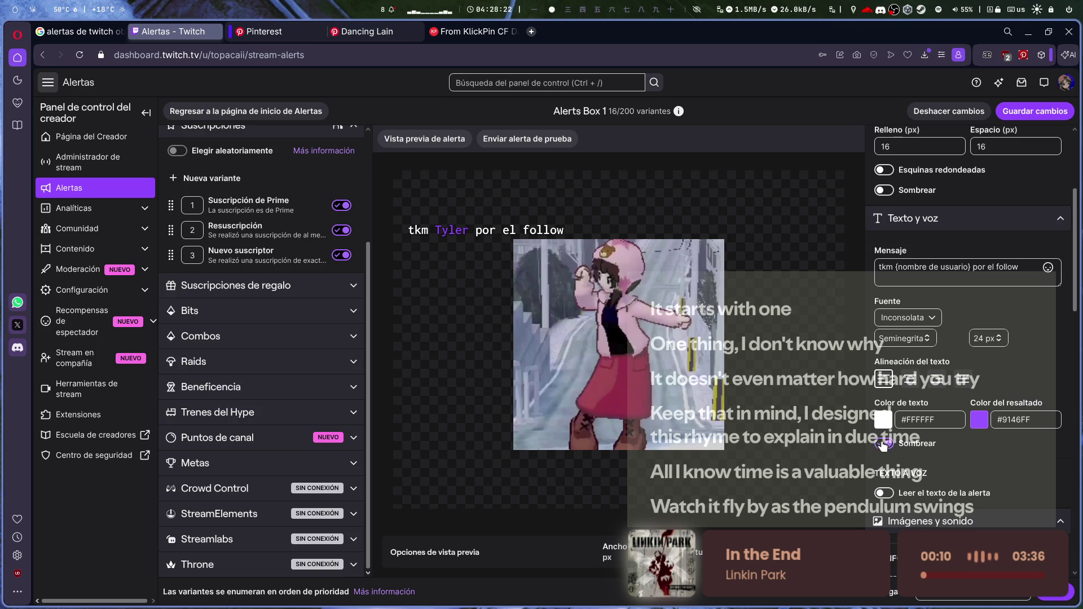
- Choose the Diseño layout with the video left of the message text
scroll(921, 490, "down", 10)
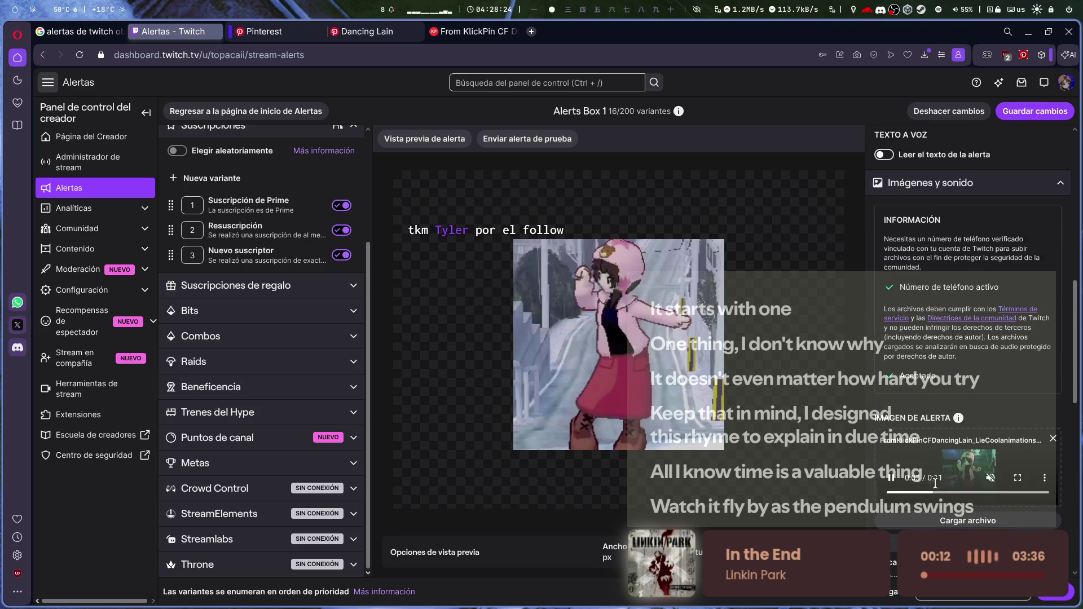
scroll(966, 401, "up", 10)
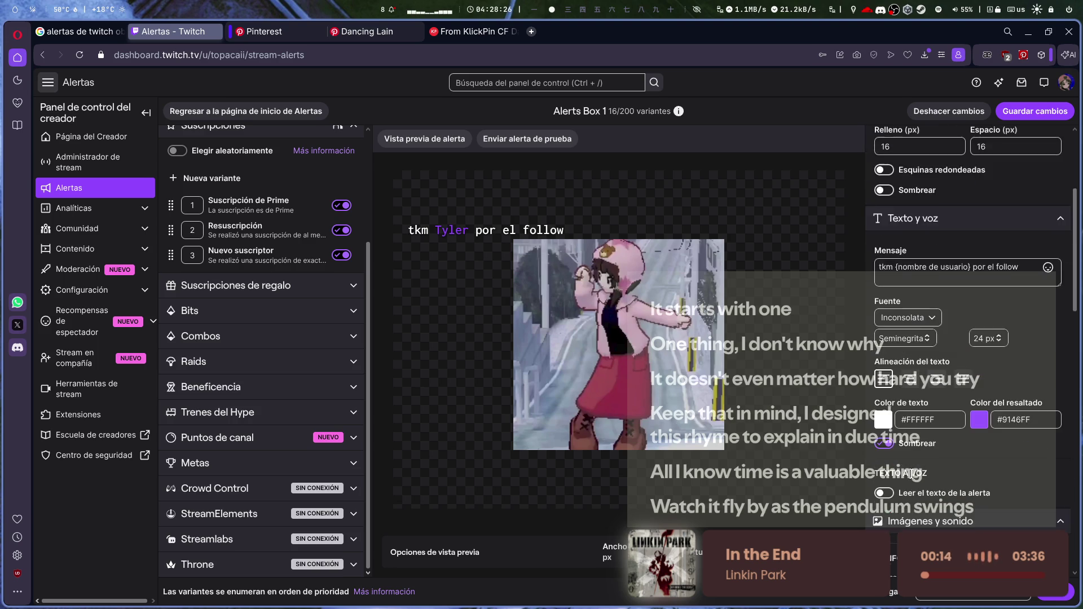
left_click(919, 212)
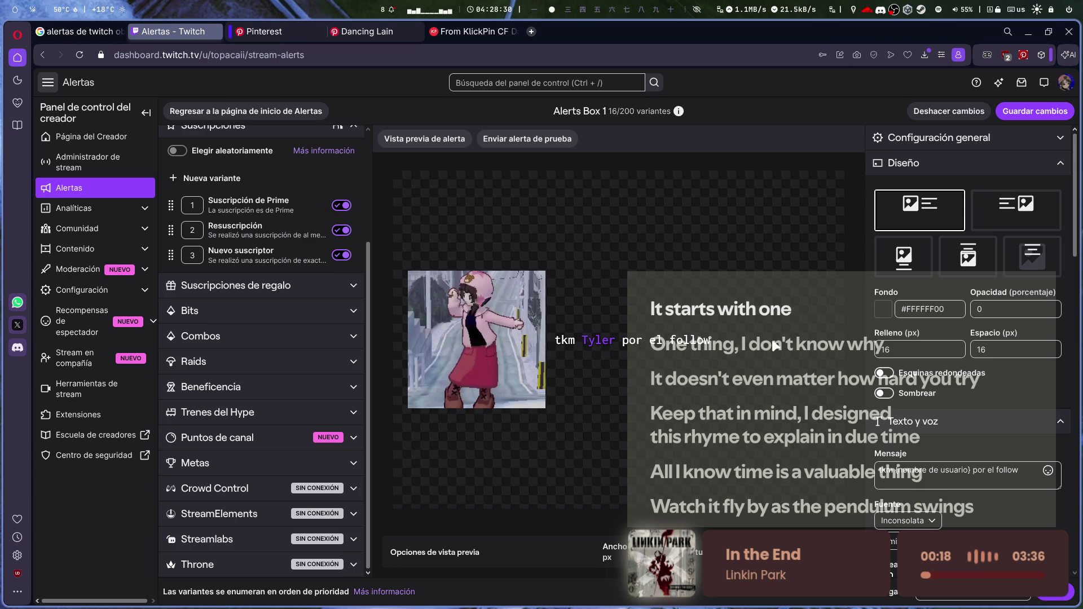
scroll(265, 259, "up", 3)
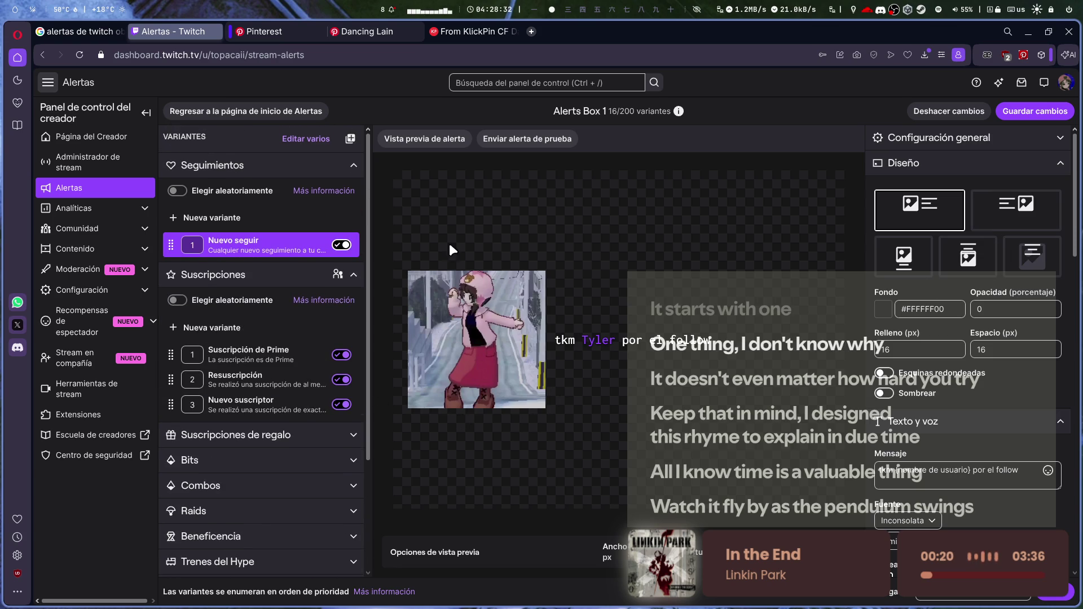
left_click_drag(554, 339, 636, 339)
right_click(569, 279)
left_click(790, 210)
left_click(932, 150)
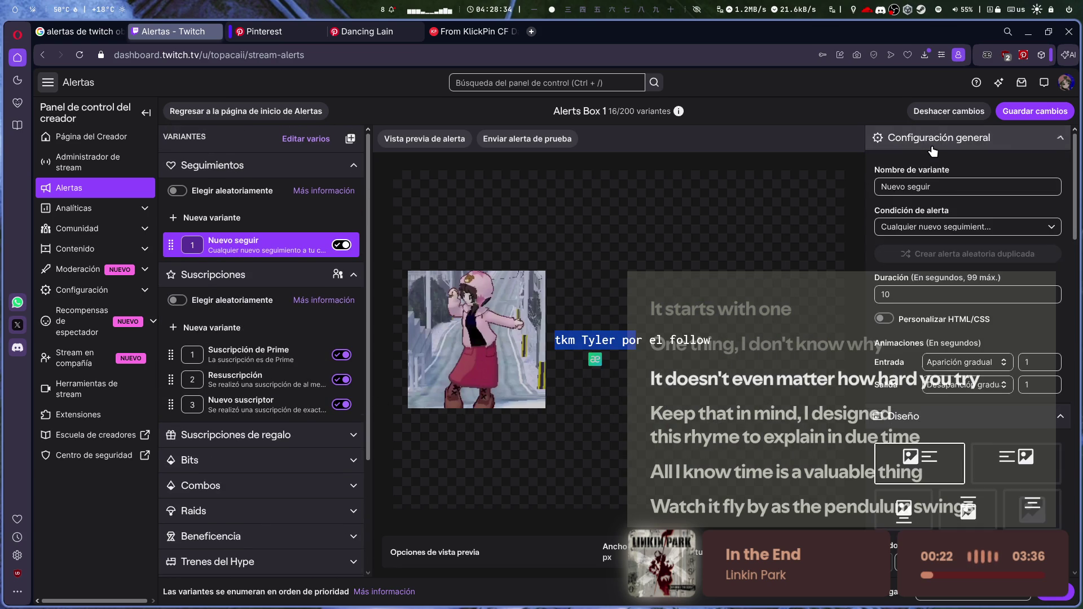
left_click(933, 149)
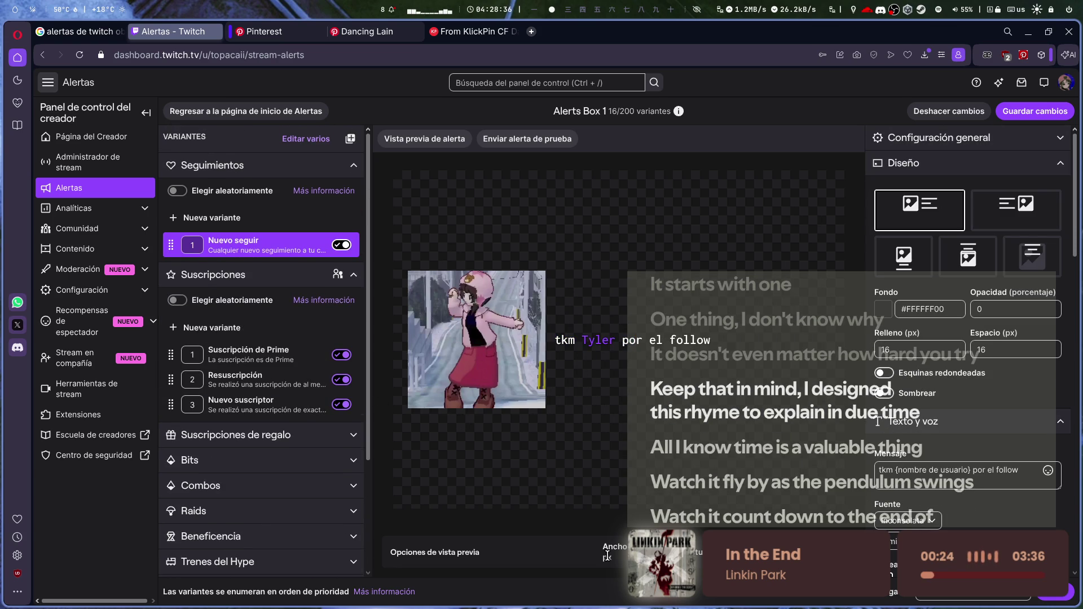